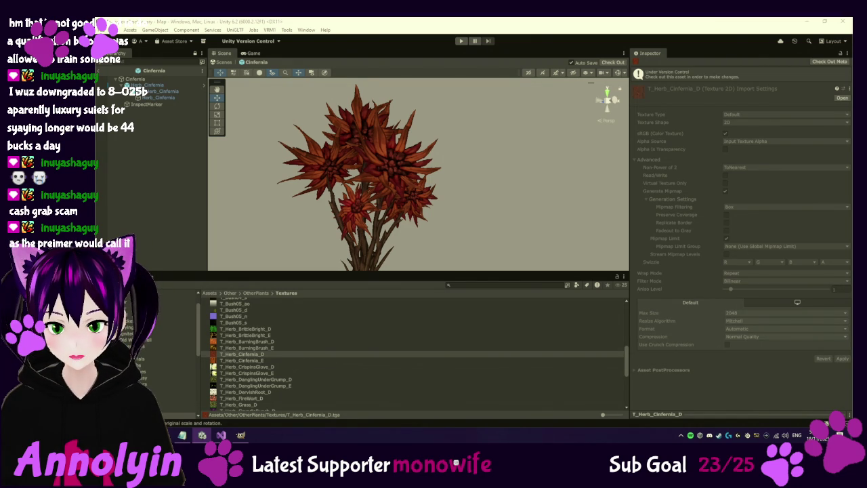
# Step: Select the Herb_Cinfernia mesh child and view its M_Herb_Cinfernia Simple Lit material's Surface Inputs
pyautogui.click(144, 80)
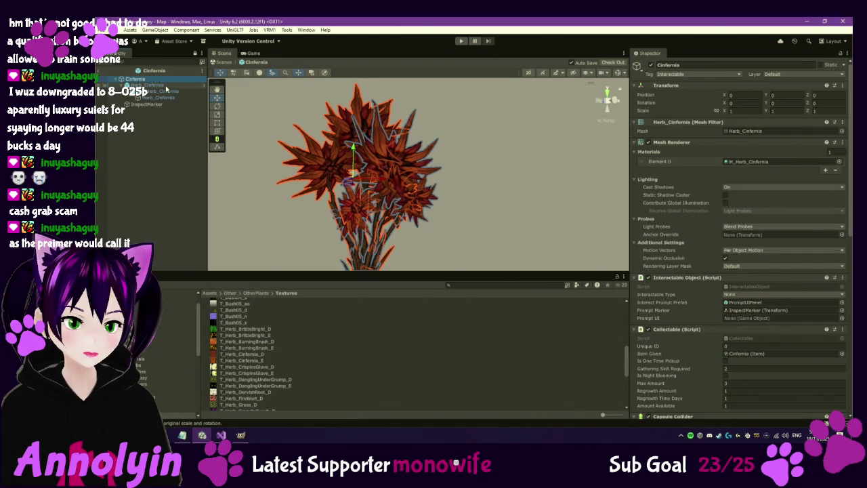
pyautogui.click(148, 84)
pyautogui.click(173, 90)
pyautogui.click(180, 98)
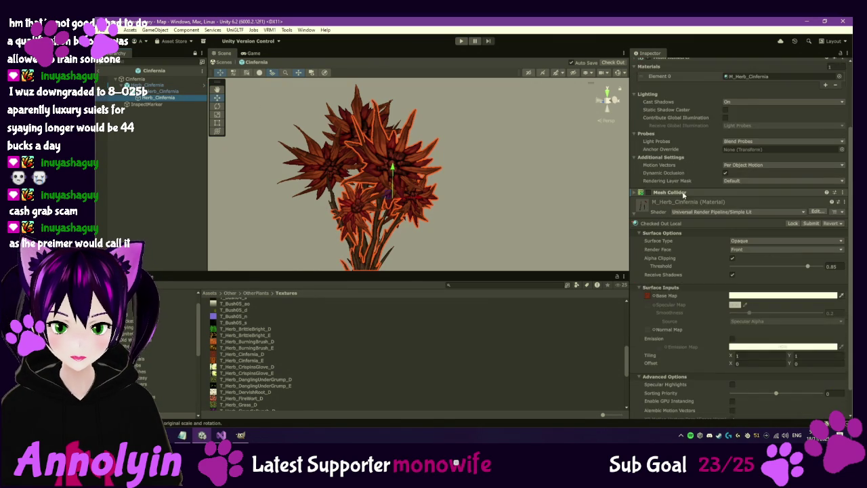
pyautogui.scroll(-4, 682, 194)
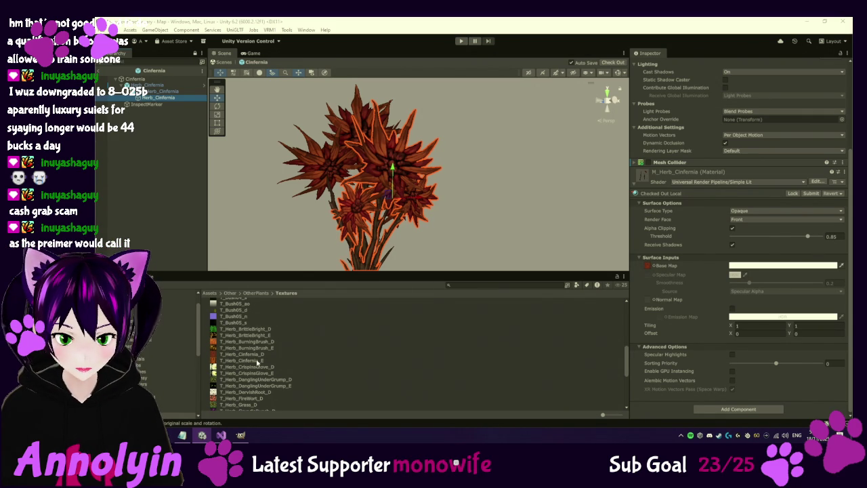
pyautogui.click(650, 302)
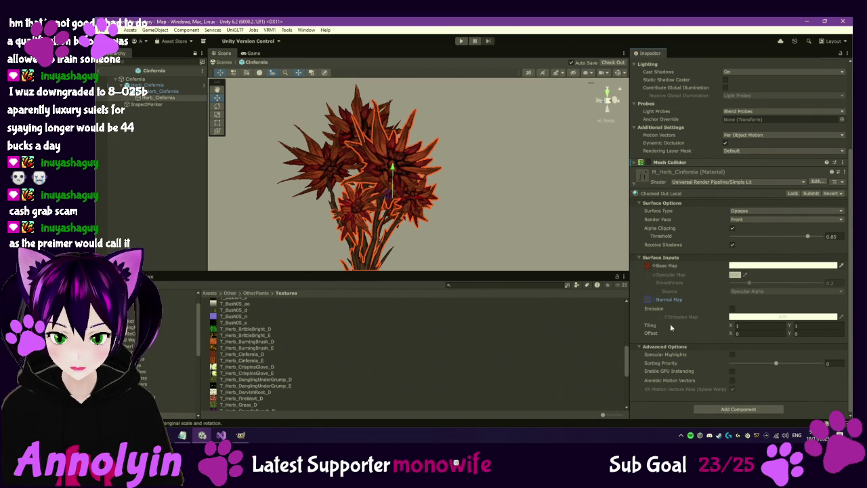
# Step: Enable emission on M_Herb_Cinfernia and assign T_Herb_Cinfernia_E as the Emission Map
pyautogui.click(733, 308)
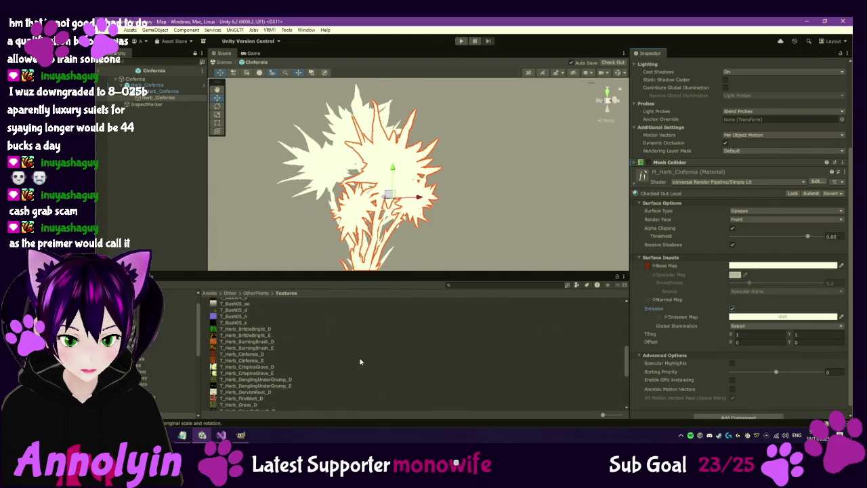
pyautogui.click(269, 361)
pyautogui.moveTo(269, 362); pyautogui.dragTo(663, 319)
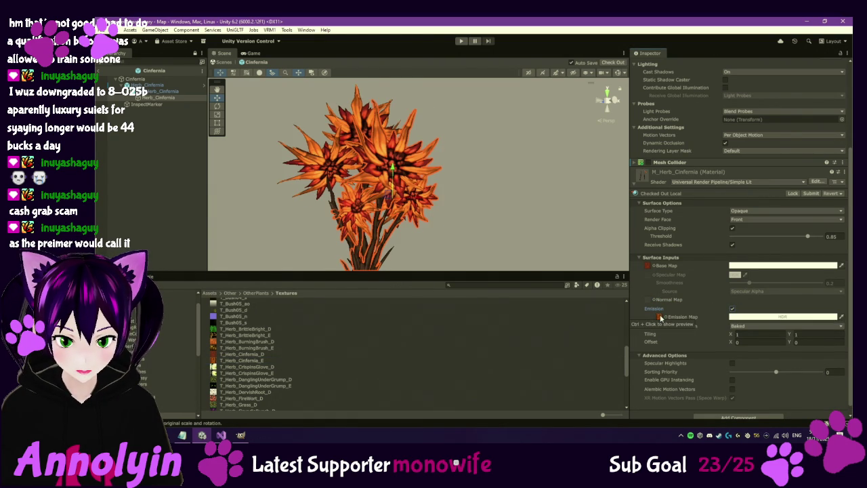
pyautogui.moveTo(338, 224)
pyautogui.mouseDown()
pyautogui.moveTo(438, 197)
pyautogui.moveTo(501, 210)
pyautogui.moveTo(594, 260)
pyautogui.mouseUp()
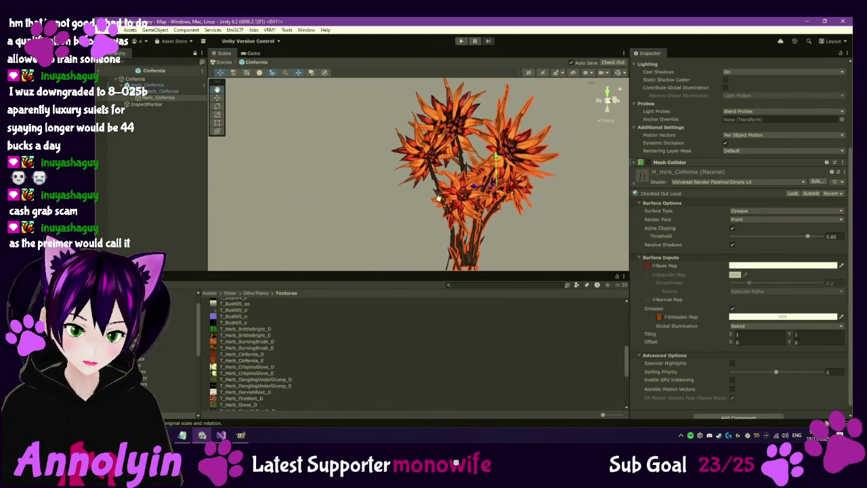
# Step: Tint the Cinfernia HDR emission colour salmon orange
pyautogui.click(801, 317)
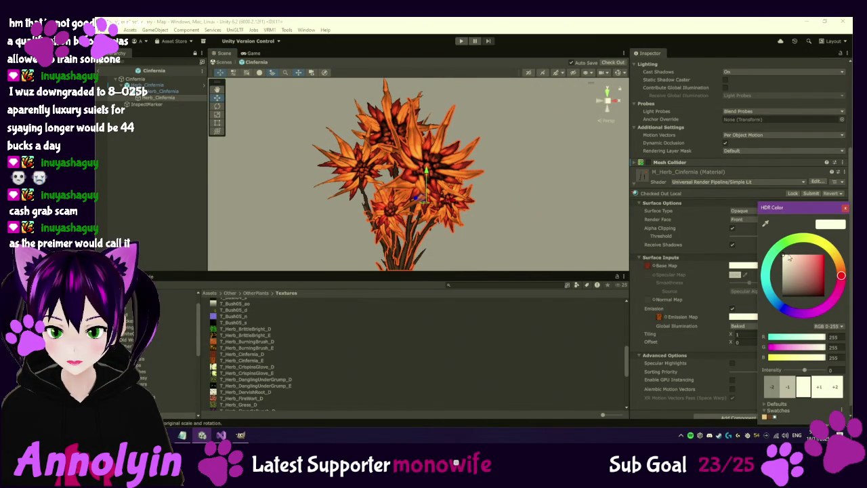
pyautogui.moveTo(841, 275)
pyautogui.mouseDown()
pyautogui.moveTo(809, 279)
pyautogui.moveTo(805, 265)
pyautogui.mouseUp()
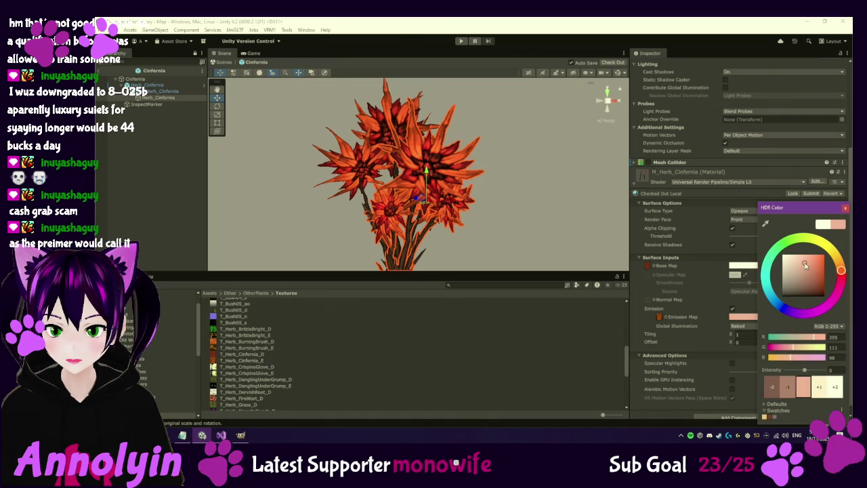
pyautogui.click(678, 311)
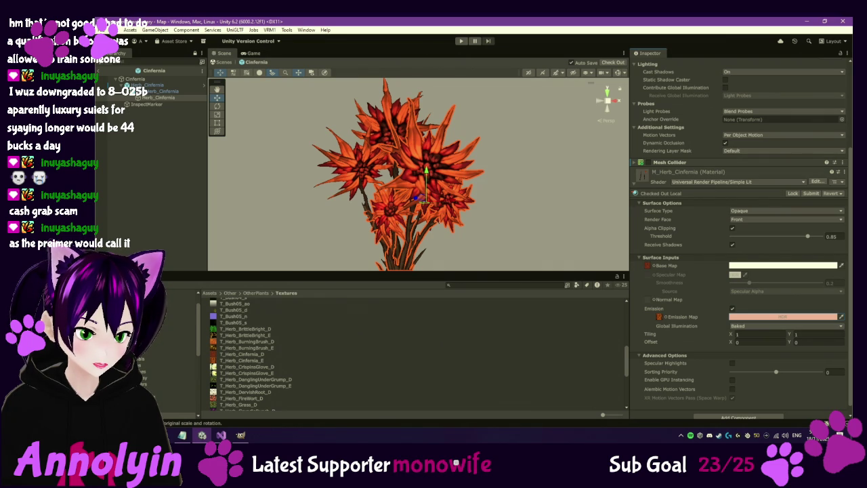
pyautogui.click(146, 352)
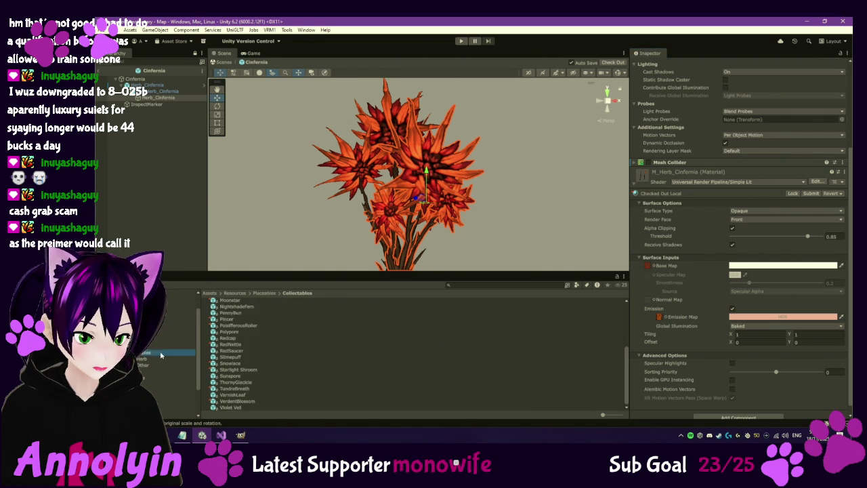
# Step: Open the DanglingUndergrump prefab, select its mesh child and check out its material
pyautogui.scroll(5, 250, 308)
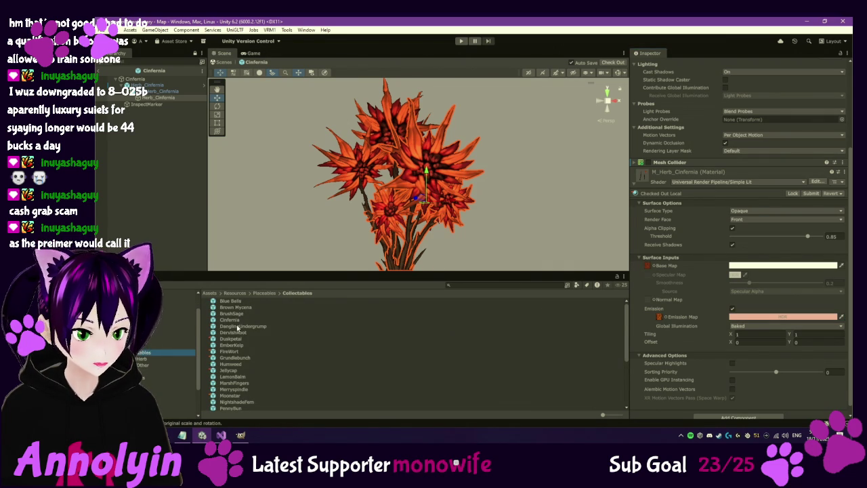
pyautogui.click(237, 327)
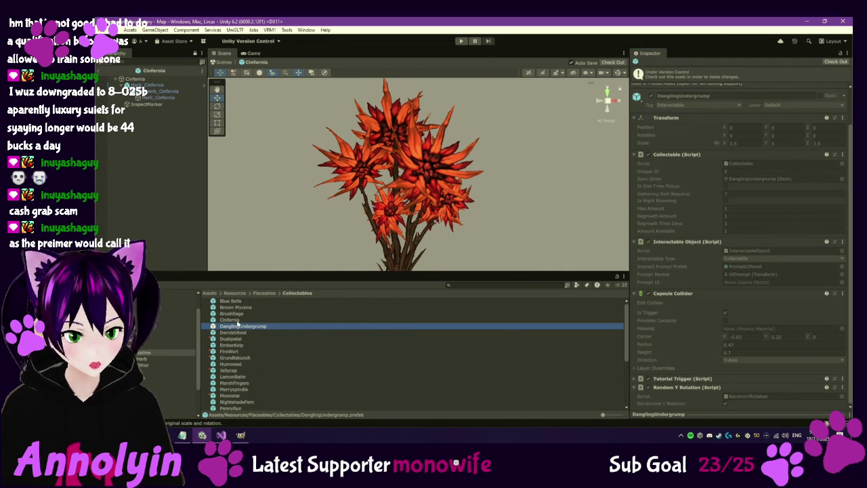
pyautogui.doubleClick(241, 327)
pyautogui.click(170, 105)
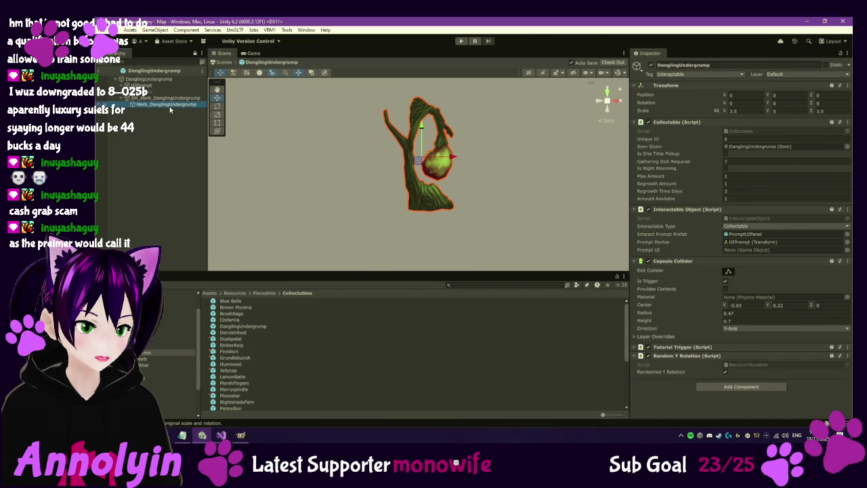
pyautogui.click(641, 290)
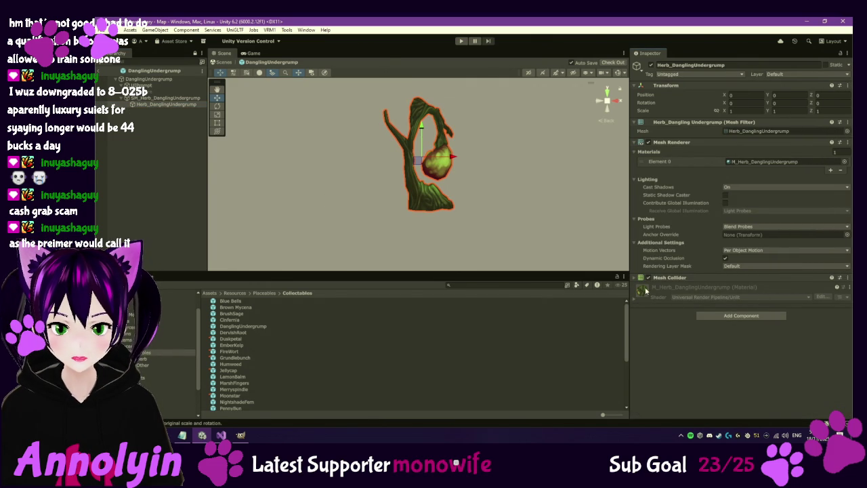
pyautogui.click(832, 309)
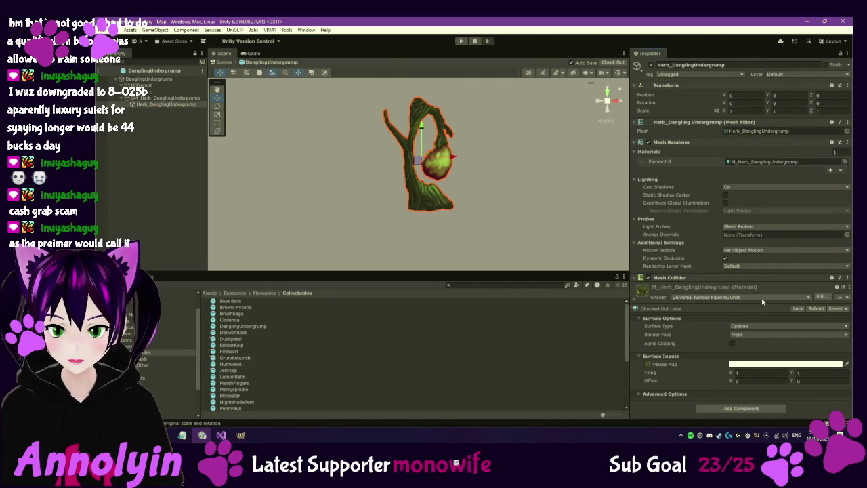
# Step: Switch M_Herb_DanglingUndergrump to the Universal Render Pipeline Simple Lit shader
pyautogui.click(760, 298)
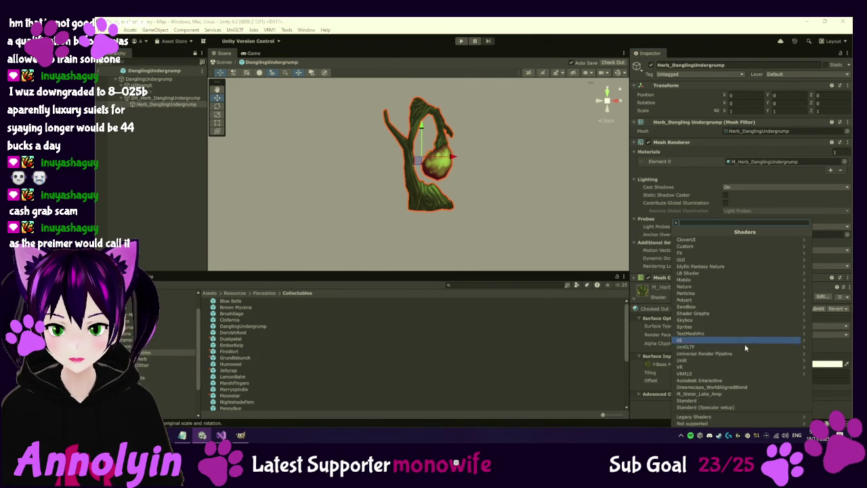
pyautogui.click(740, 353)
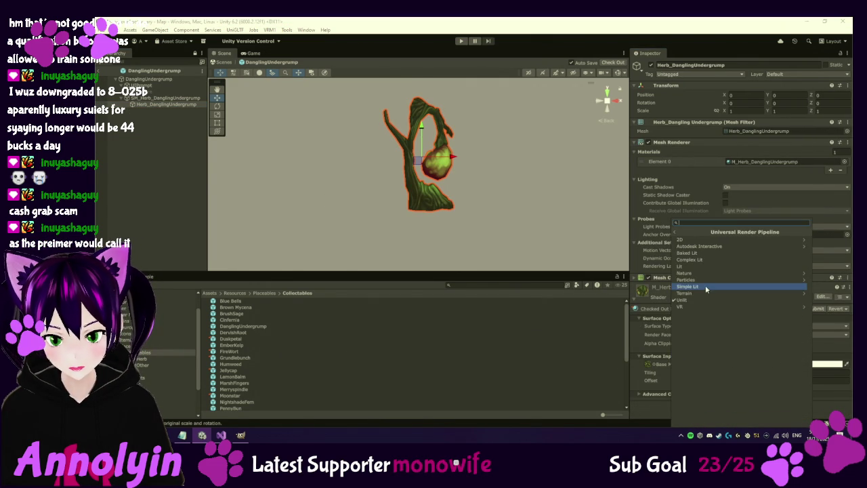
pyautogui.click(682, 300)
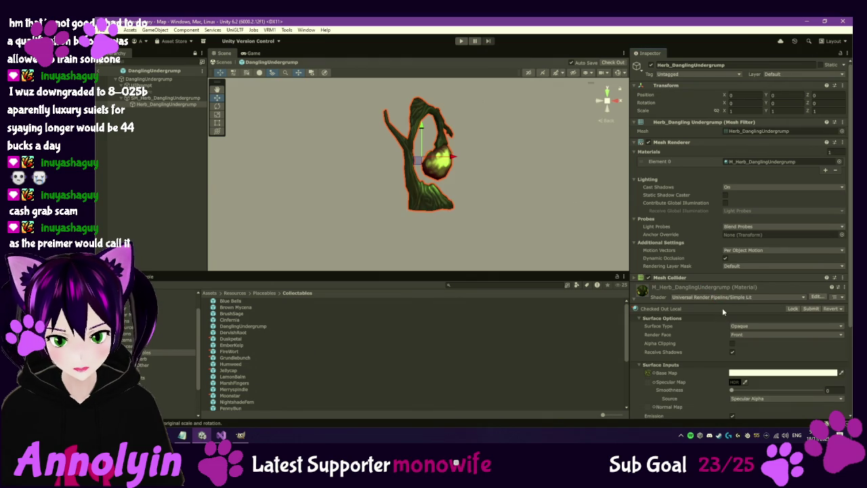
pyautogui.scroll(-2, 721, 309)
pyautogui.scroll(-1, 721, 339)
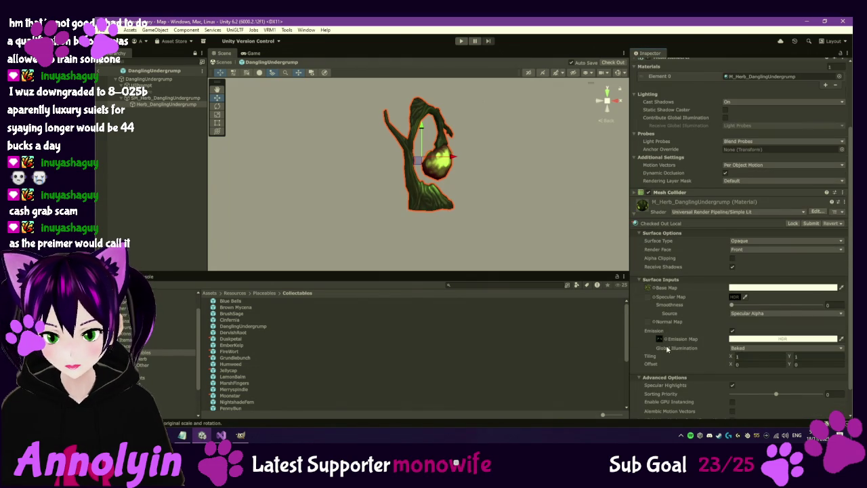
# Step: Give the emission colour intensity 1 and a yellow-green hue
pyautogui.click(773, 339)
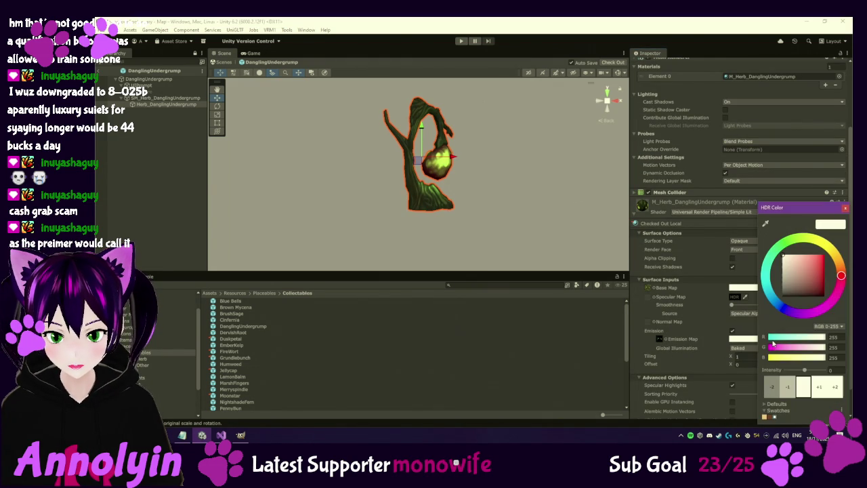
pyautogui.click(820, 388)
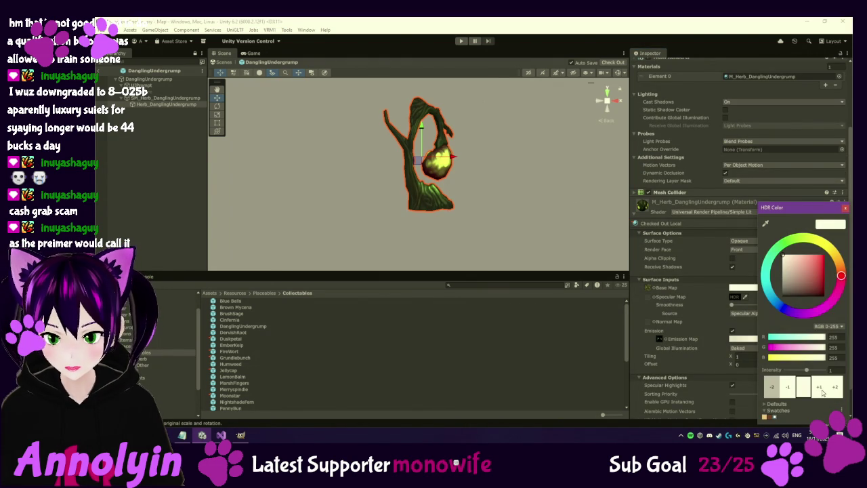
pyautogui.moveTo(840, 276)
pyautogui.mouseDown()
pyautogui.moveTo(829, 256)
pyautogui.moveTo(789, 258)
pyautogui.moveTo(818, 280)
pyautogui.moveTo(814, 273)
pyautogui.mouseUp()
pyautogui.click(846, 210)
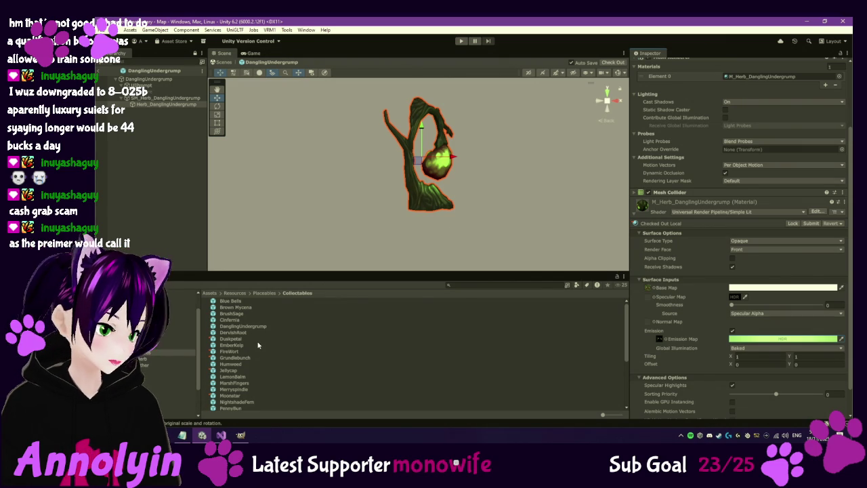
pyautogui.doubleClick(234, 333)
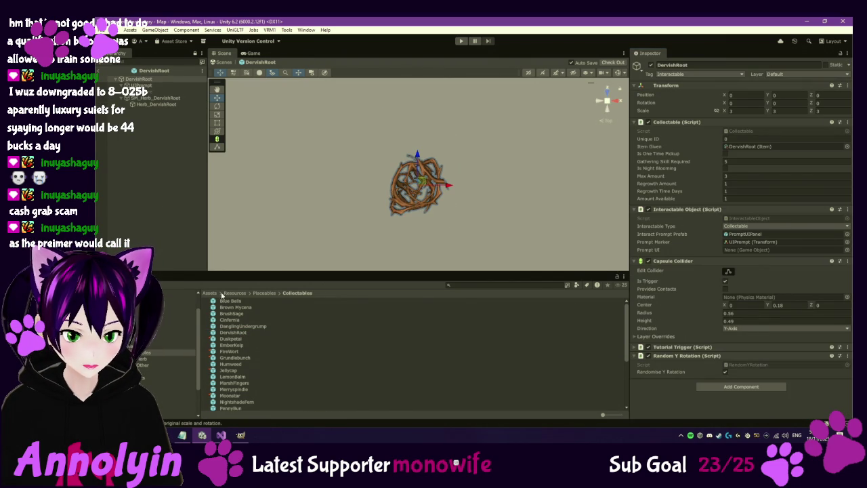
# Step: Expand Herb_DervishRoot's material and locate its Base Map texture in the Project
pyautogui.click(170, 105)
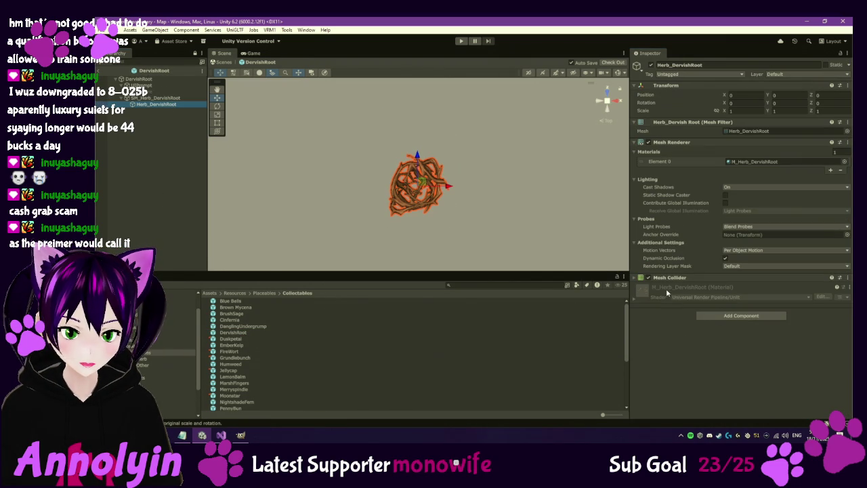
pyautogui.click(636, 293)
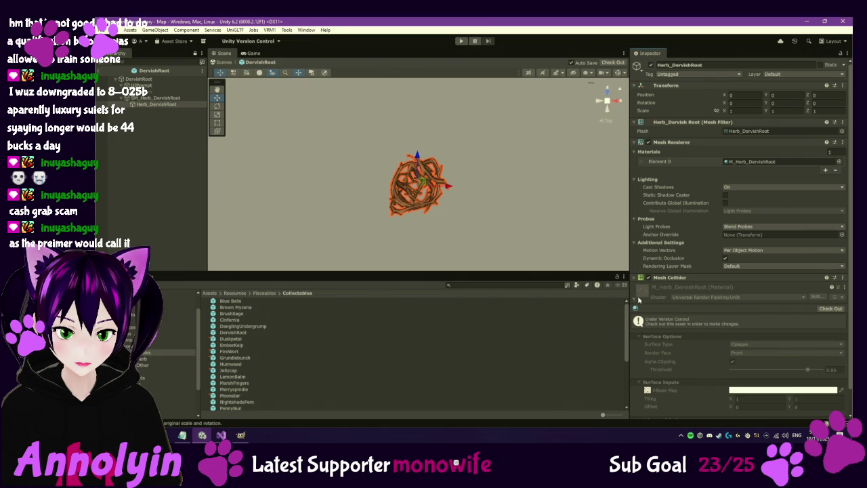
pyautogui.click(648, 391)
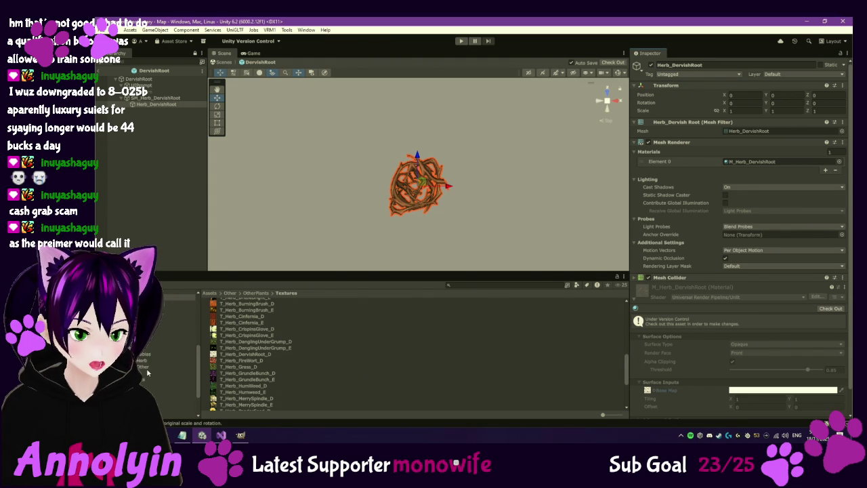
# Step: Return to the Collectables folder and open the Duskpetal prefab
pyautogui.click(146, 354)
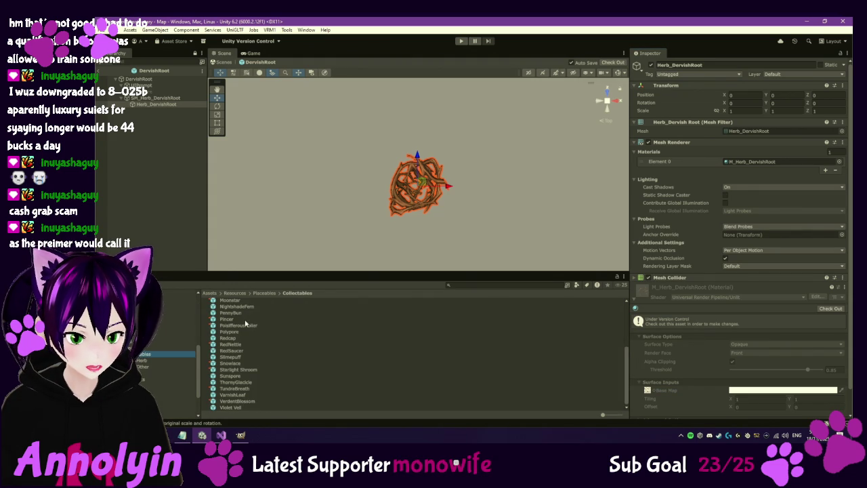
pyautogui.scroll(5, 243, 342)
pyautogui.doubleClick(230, 338)
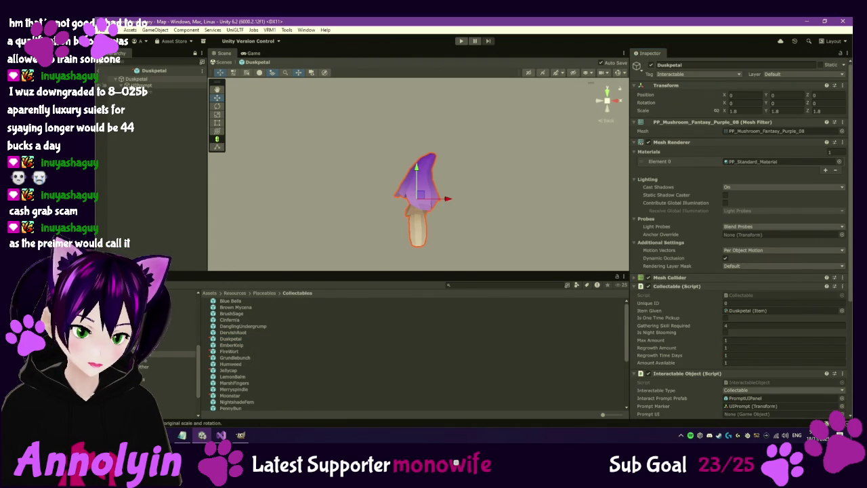
# Step: Expand the Duskpetal material and locate its PlantColours base map texture
pyautogui.scroll(-3, 691, 321)
pyautogui.scroll(-3, 691, 321)
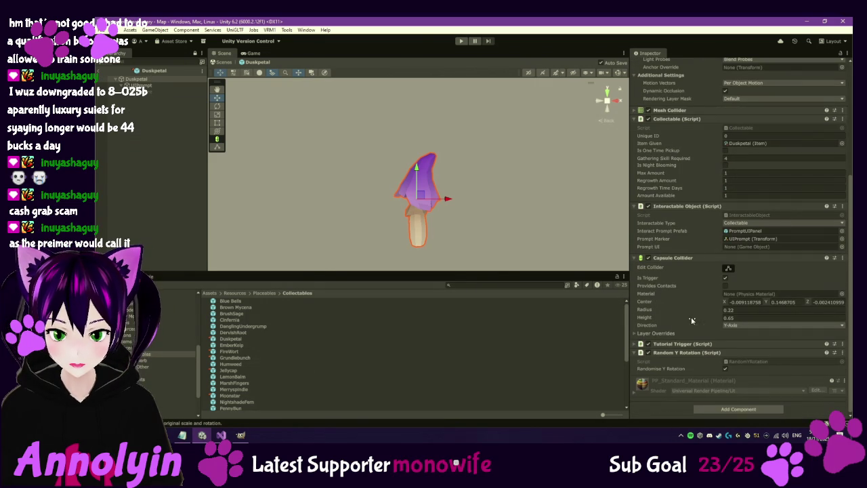
pyautogui.click(636, 393)
pyautogui.scroll(-3, 636, 353)
pyautogui.scroll(-2, 636, 317)
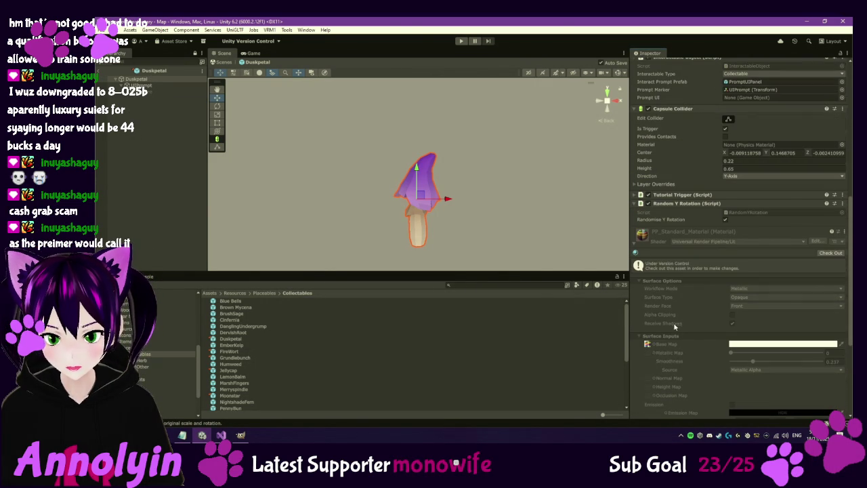
pyautogui.click(647, 345)
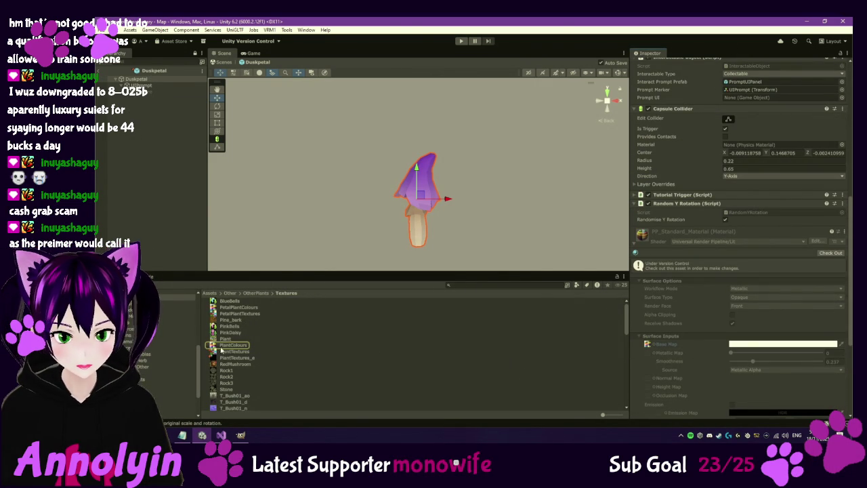
# Step: Reveal the PlantColours texture in File Explorer with Show in Explorer
pyautogui.click(234, 346)
pyautogui.rightClick(236, 346)
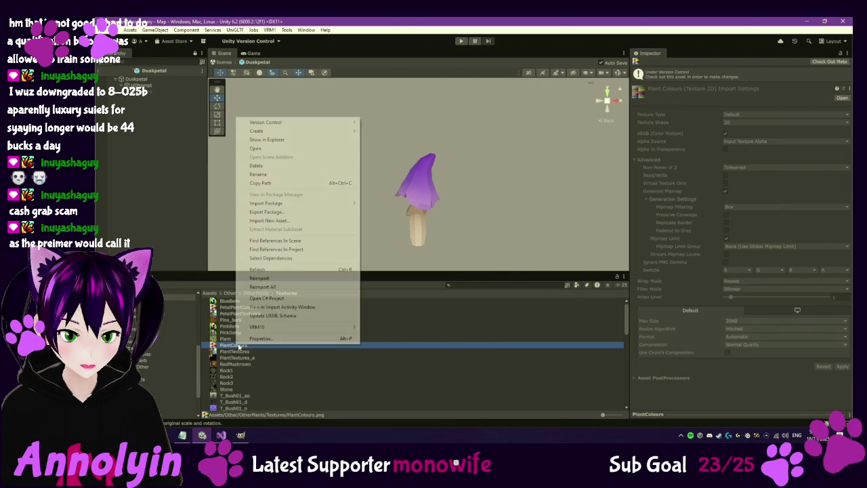
pyautogui.click(285, 140)
pyautogui.rightClick(366, 114)
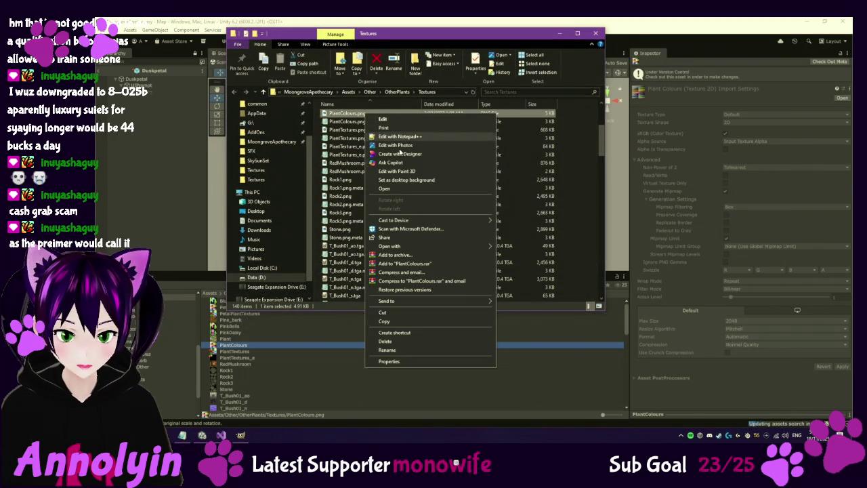
# Step: Open PlantColours.png with GIMP and bring GIMP to the front
pyautogui.moveTo(410, 246)
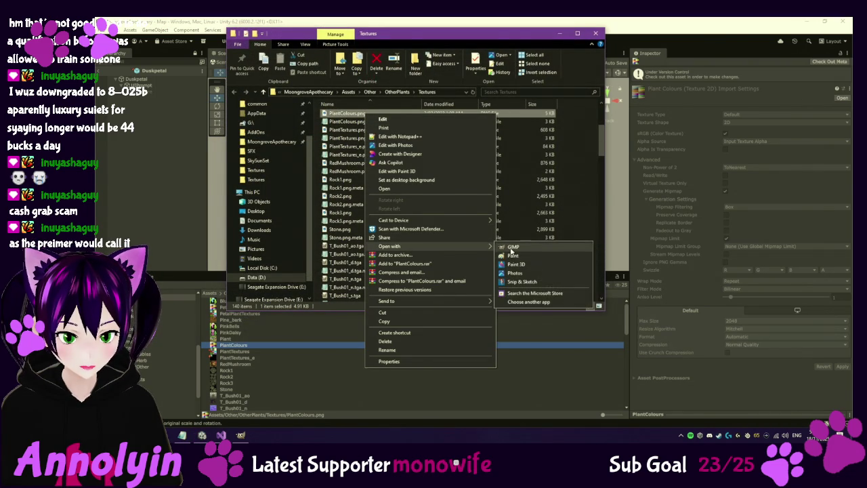
pyautogui.click(510, 248)
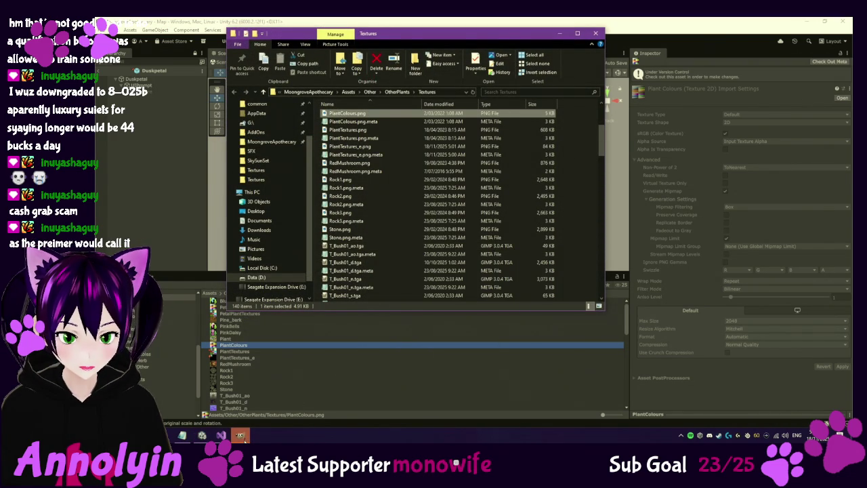
pyautogui.click(241, 436)
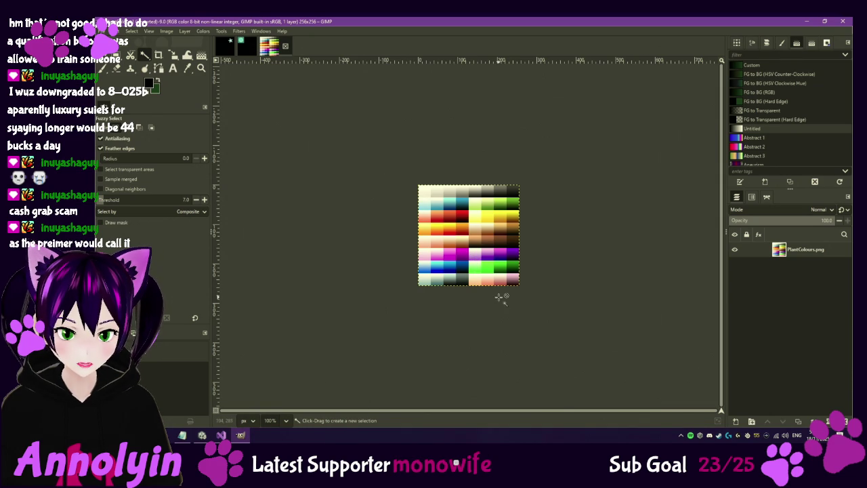
# Step: Zoom into the 256×256 PlantColours palette in GIMP to inspect it
pyautogui.keyDown('ctrl'); pyautogui.scroll(4, 483, 287); pyautogui.keyUp('ctrl')
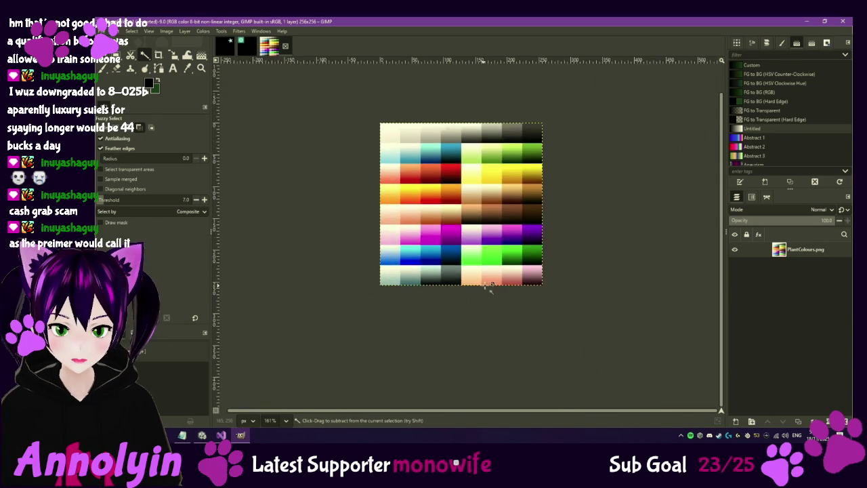
pyautogui.keyDown('ctrl'); pyautogui.scroll(1, 494, 270); pyautogui.keyUp('ctrl')
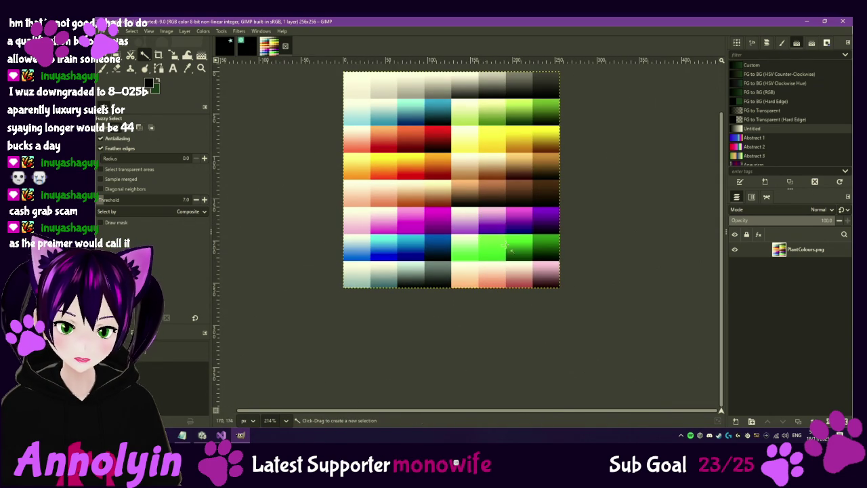
pyautogui.scroll(2, 519, 215)
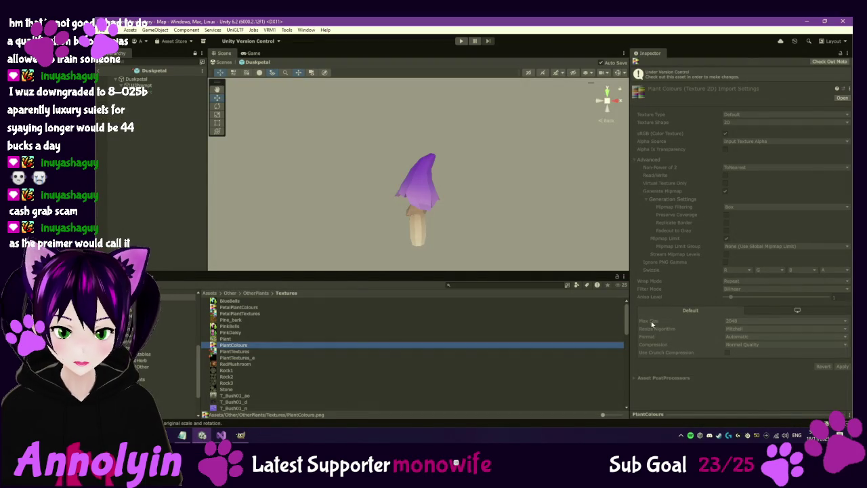
# Step: Review the Duskpetal mushroom's URP Lit PP_Standard_Material, then return to GIMP
pyautogui.click(156, 80)
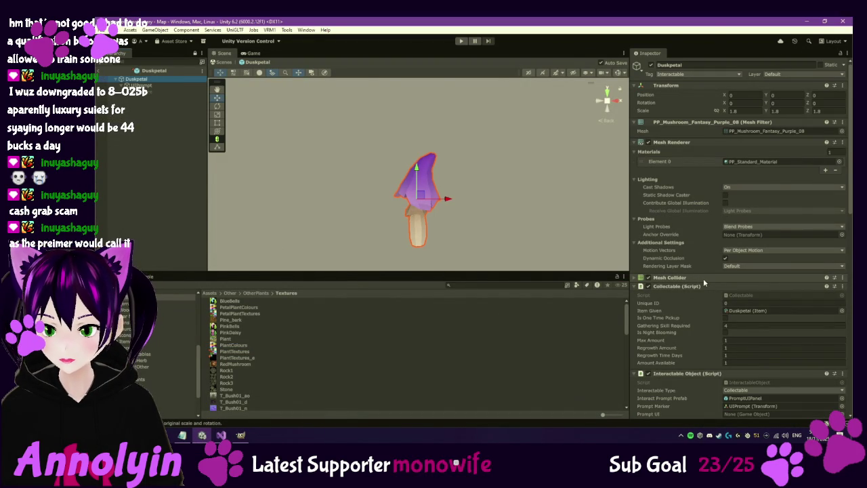
pyautogui.scroll(-10, 703, 279)
pyautogui.scroll(-5, 709, 289)
pyautogui.scroll(-3, 708, 288)
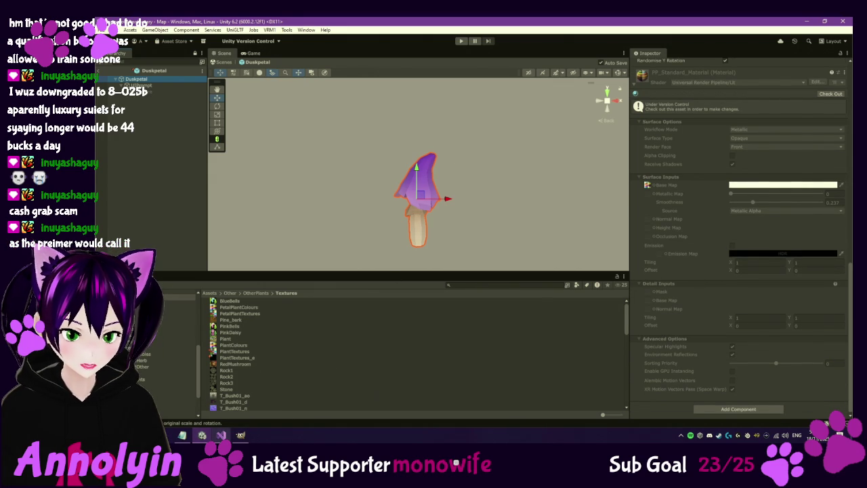
pyautogui.click(241, 435)
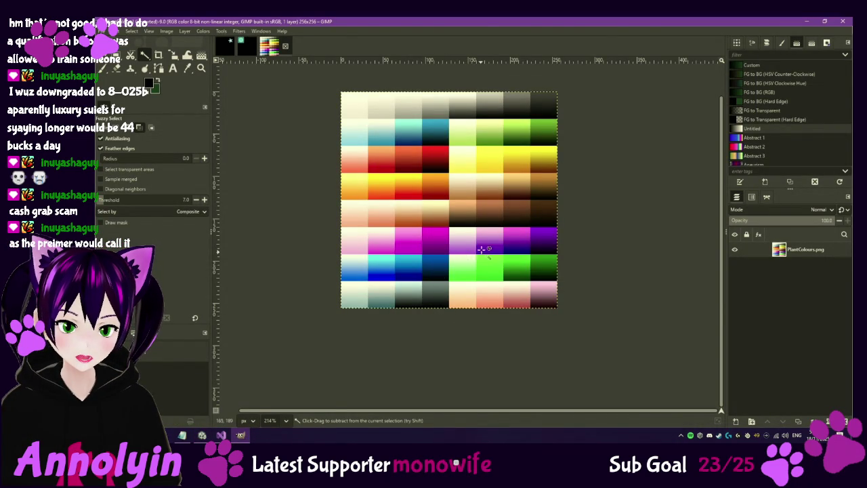
# Step: Cut the pale-to-purple gradient block out of PlantColours with a rectangular selection
pyautogui.scroll(8, 480, 252)
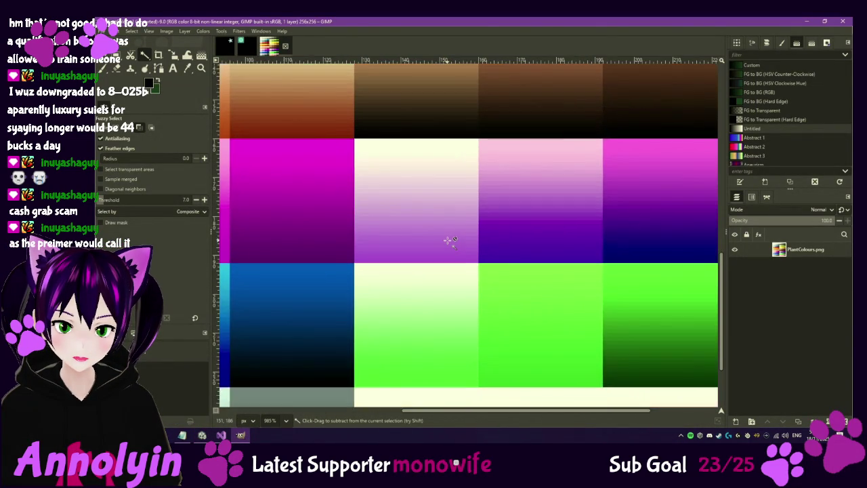
pyautogui.scroll(1, 449, 239)
pyautogui.press('r')
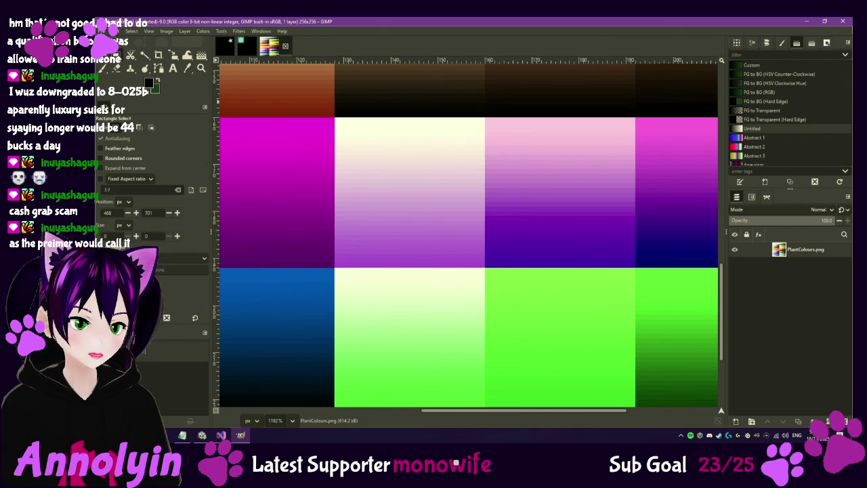
pyautogui.moveTo(335, 118)
pyautogui.mouseDown()
pyautogui.moveTo(377, 187)
pyautogui.moveTo(480, 254)
pyautogui.moveTo(483, 267)
pyautogui.mouseUp()
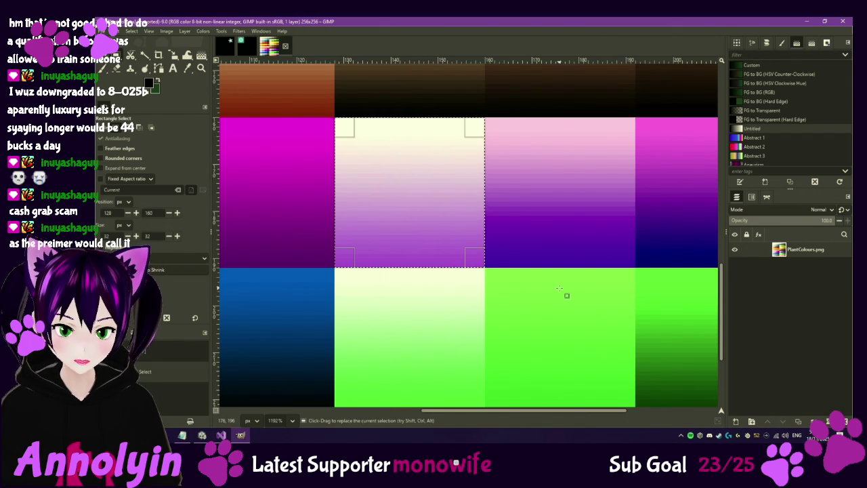
pyautogui.hotkey('ctrl', 'x')
# Step: Create a new layer named tent filled with the black foreground colour
pyautogui.rightClick(780, 275)
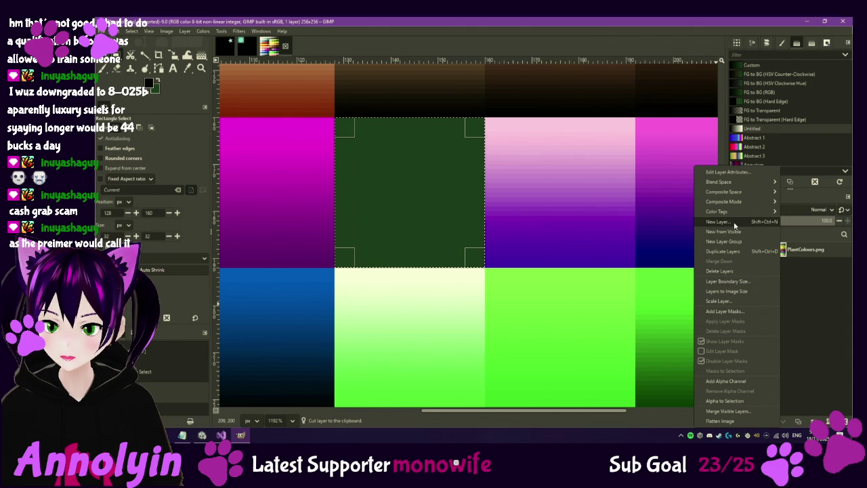
pyautogui.click(734, 222)
pyautogui.click(462, 318)
pyautogui.click(461, 318)
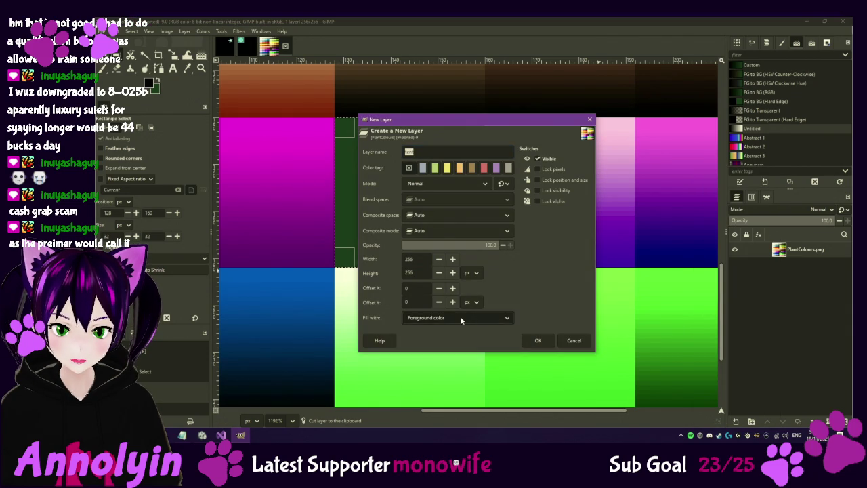
pyautogui.click(448, 318)
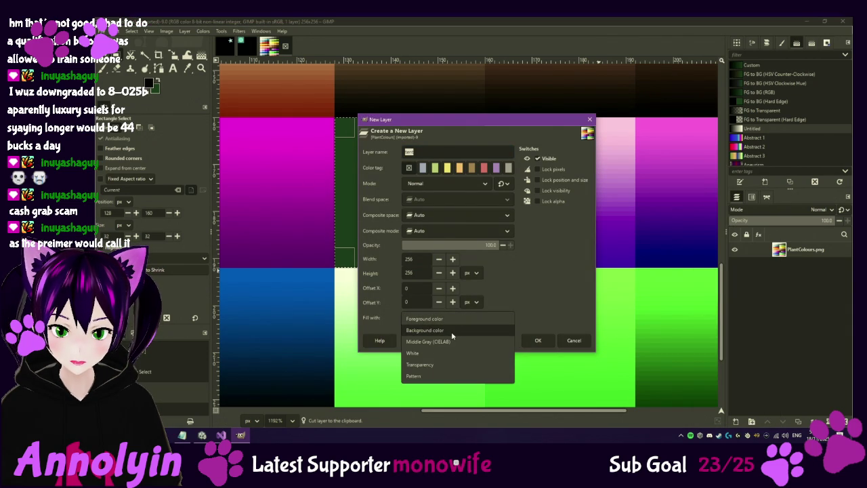
pyautogui.click(447, 319)
pyautogui.click(540, 340)
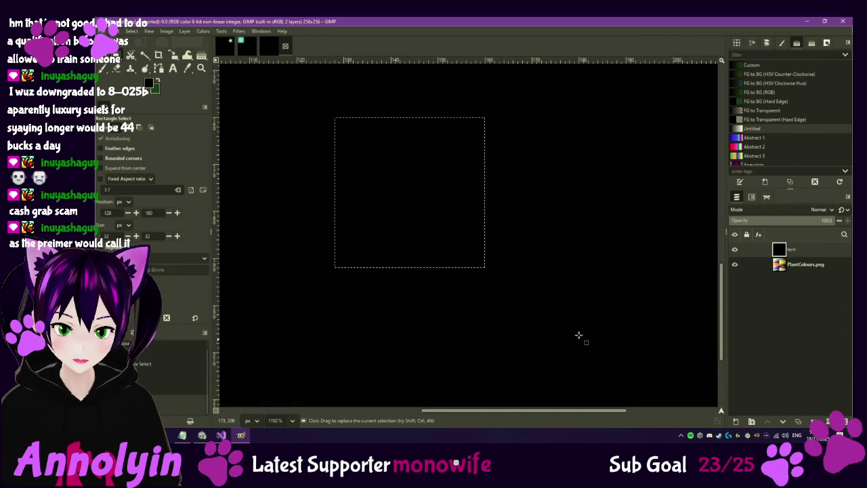
# Step: Paste the gradient block onto the tent layer and hide the PlantColours layer
pyautogui.hotkey('shift', 'ctrl', 'd')
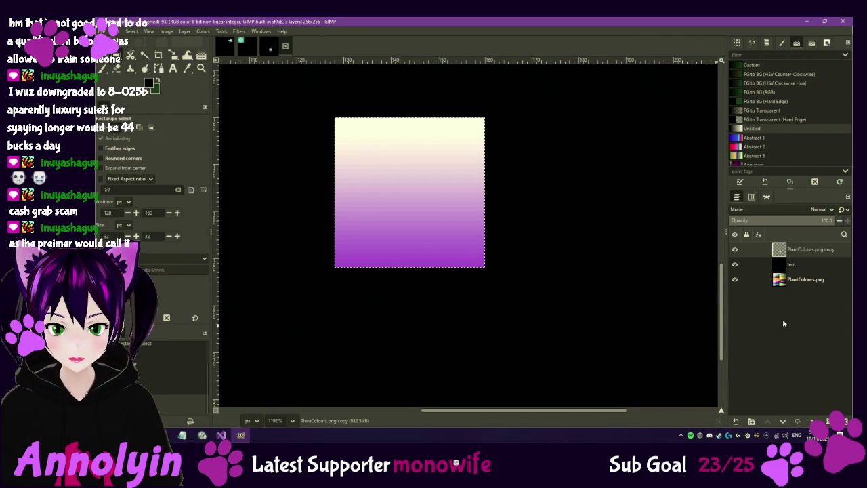
pyautogui.hotkey('ctrl', 'z')
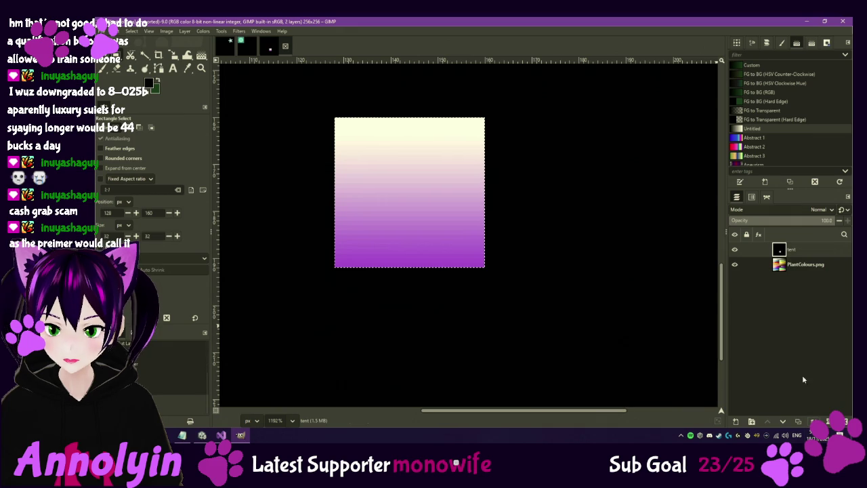
pyautogui.click(735, 264)
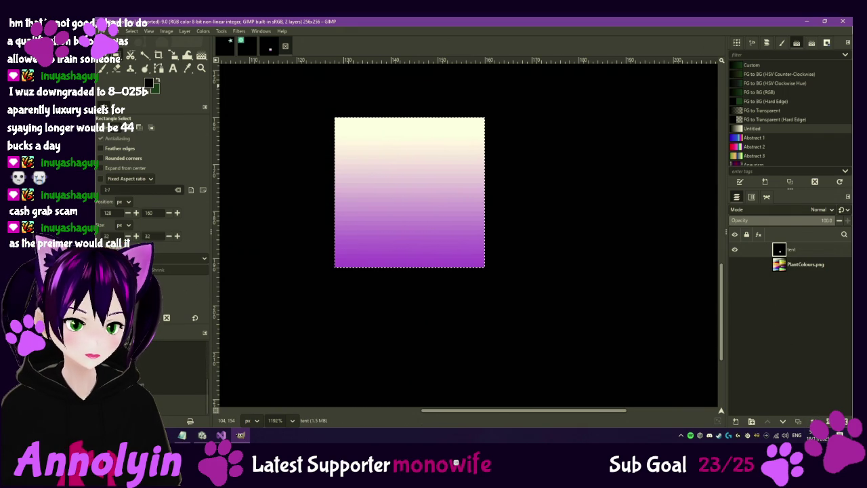
pyautogui.hotkey('ctrl', 'shift', 'e')
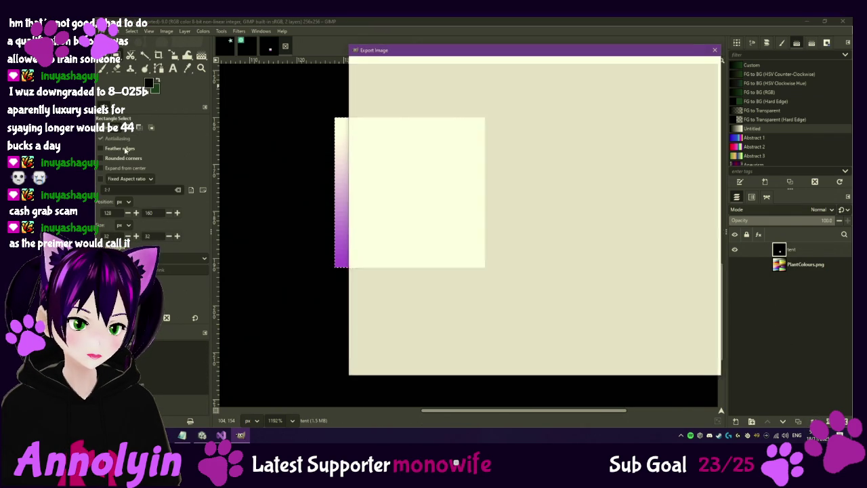
# Step: Export the image as PlantColours_E.png into the Textures folder and return to Unity
pyautogui.press('Right')
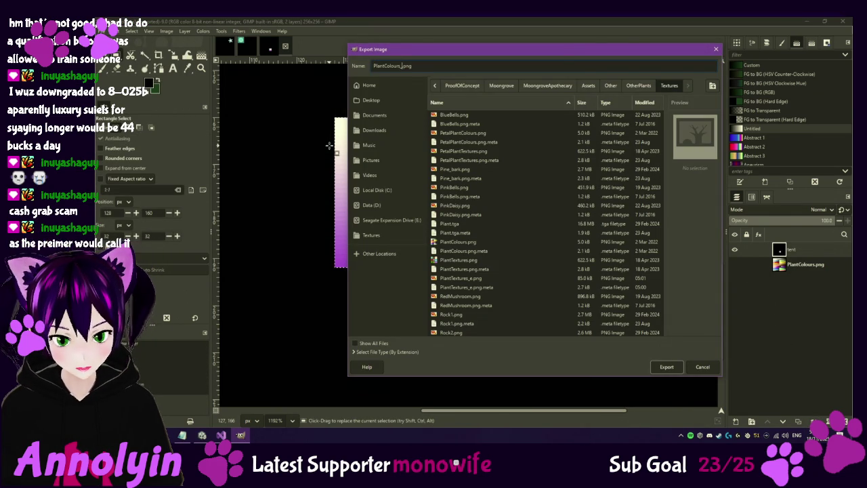
pyautogui.click(664, 367)
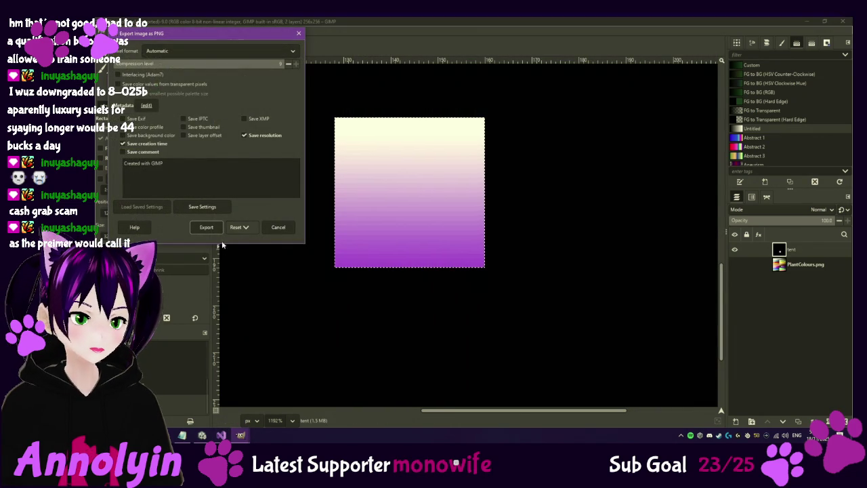
pyautogui.click(210, 226)
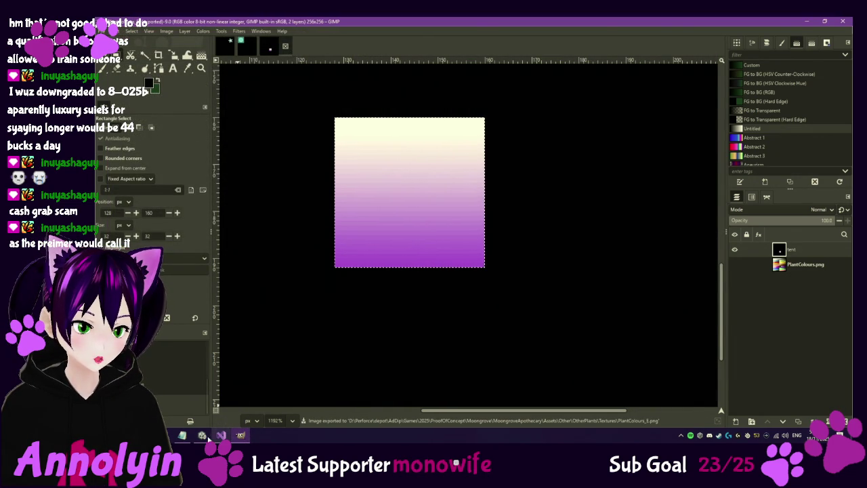
pyautogui.click(202, 435)
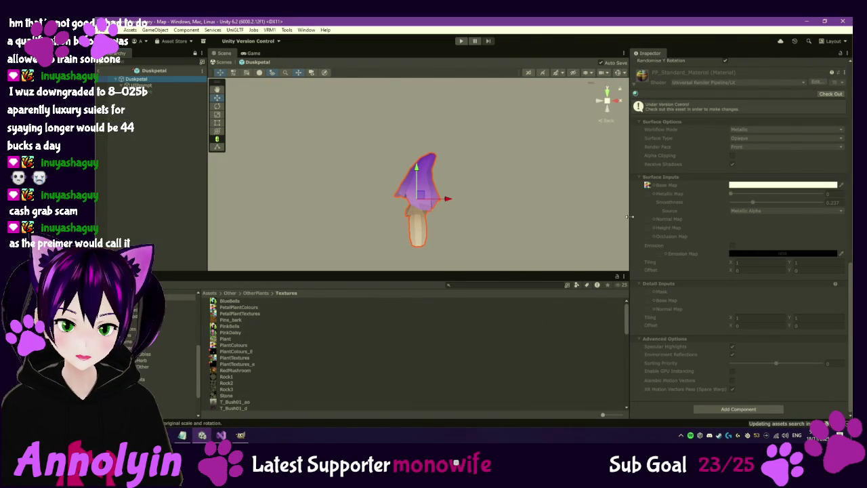
# Step: Check out the Duskpetal material and enable emission with a pale purple colour (163, 149, 215)
pyautogui.click(833, 94)
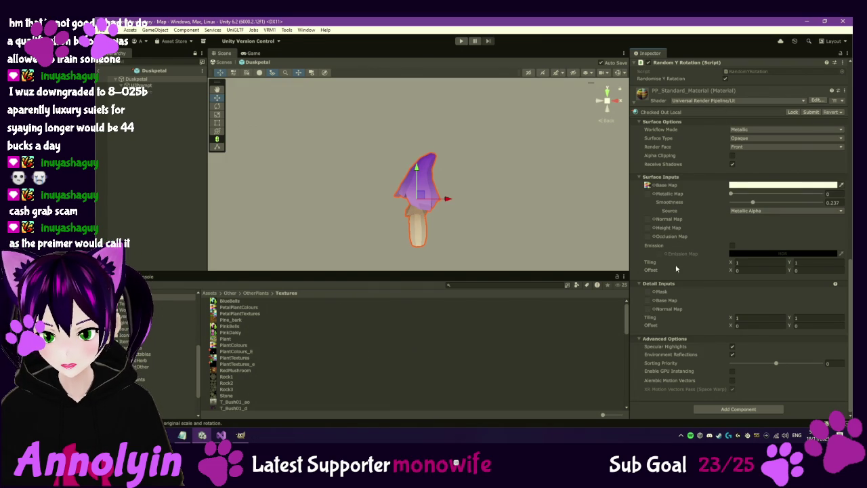
pyautogui.click(733, 246)
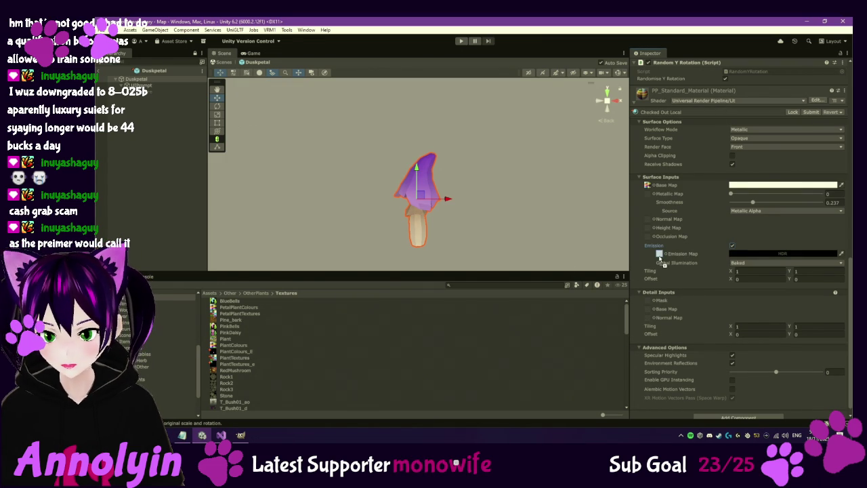
pyautogui.click(777, 256)
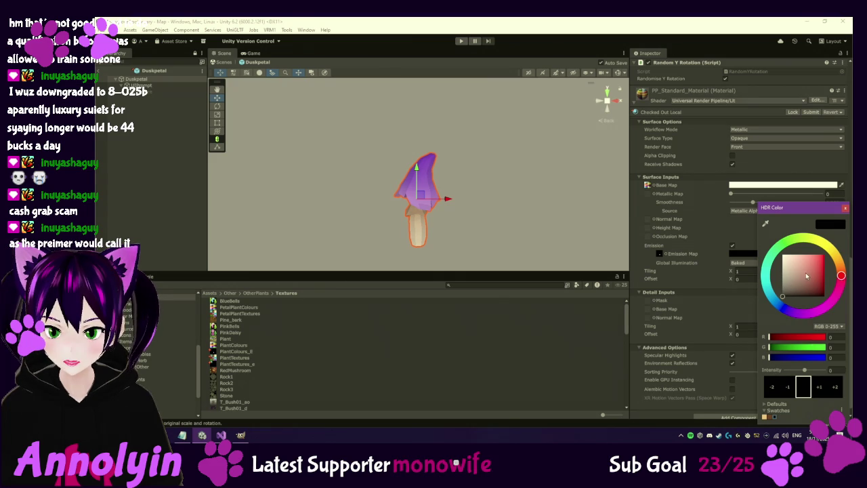
pyautogui.moveTo(806, 313)
pyautogui.mouseDown()
pyautogui.moveTo(788, 312)
pyautogui.moveTo(806, 260)
pyautogui.moveTo(821, 263)
pyautogui.moveTo(784, 255)
pyautogui.moveTo(795, 261)
pyautogui.mouseUp()
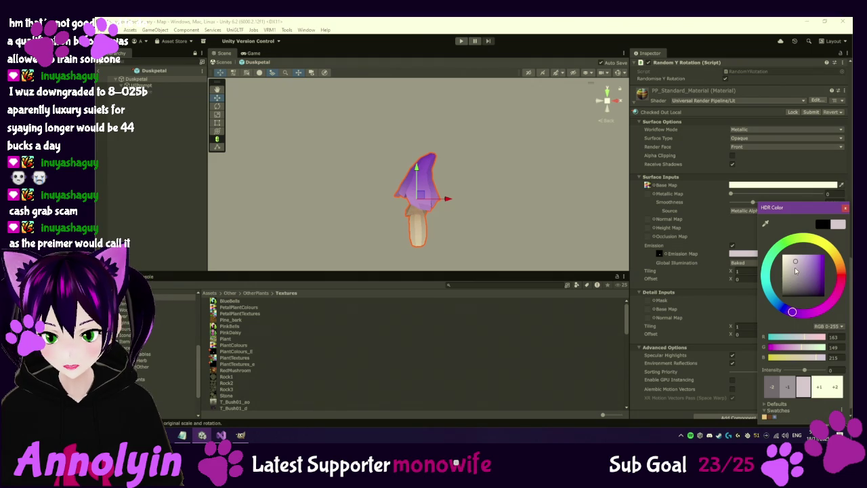
pyautogui.click(844, 207)
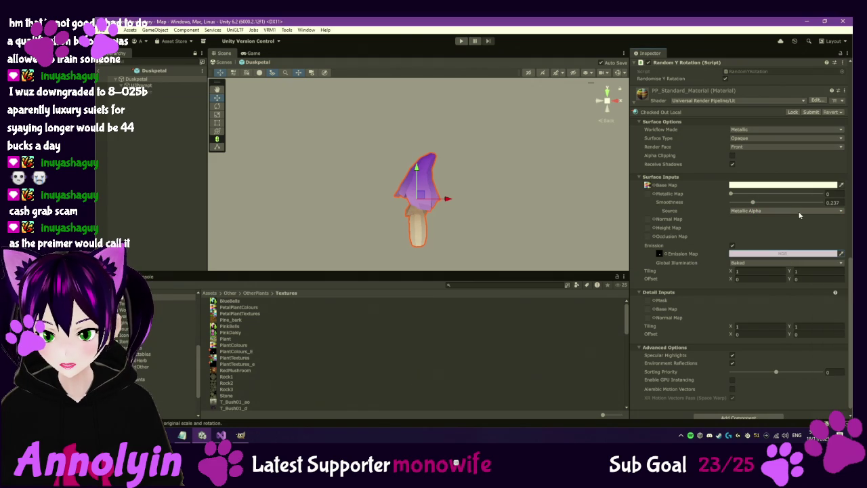
# Step: Take smoothness from Albedo Alpha, and set Metallic to 0.537 with Smoothness at 0.184
pyautogui.click(784, 212)
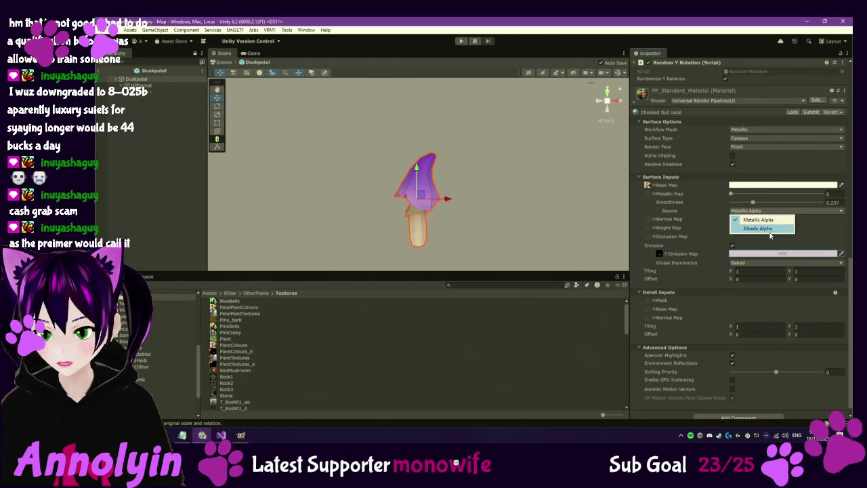
pyautogui.click(768, 229)
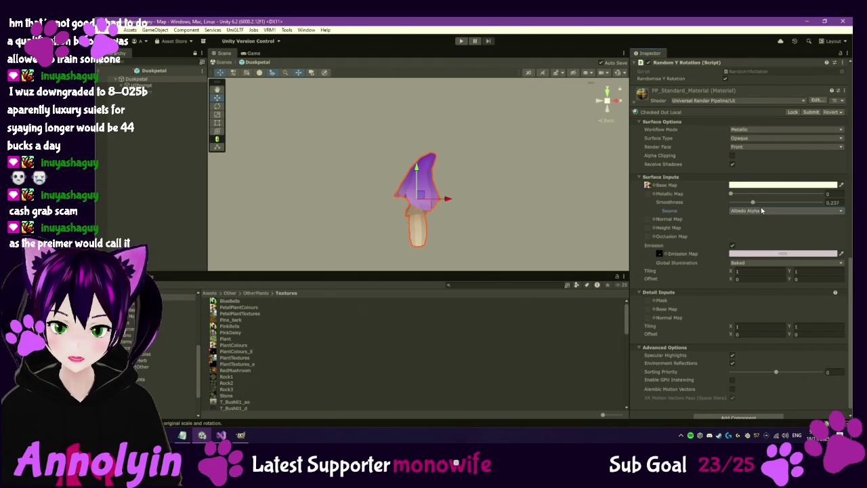
pyautogui.moveTo(732, 197)
pyautogui.mouseDown()
pyautogui.moveTo(789, 199)
pyautogui.moveTo(720, 208)
pyautogui.moveTo(741, 204)
pyautogui.moveTo(739, 216)
pyautogui.moveTo(748, 217)
pyautogui.mouseUp()
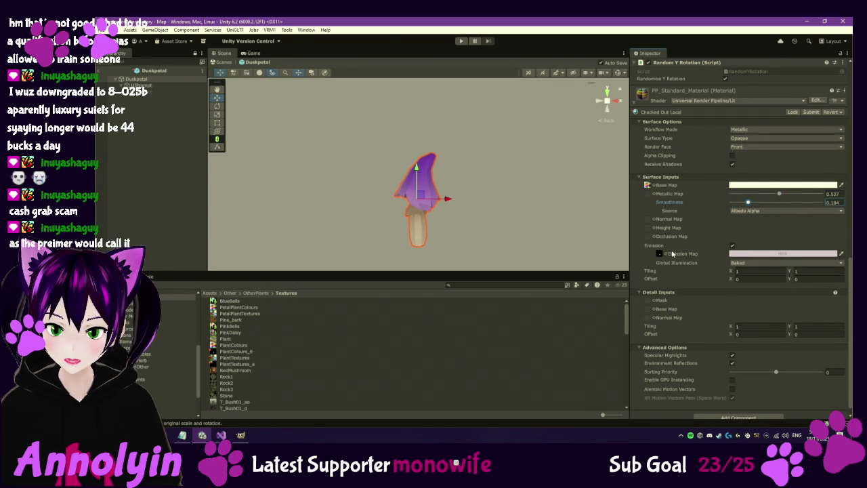
# Step: Make Duskpetal's emission a pale lavender at HDR intensity 2
pyautogui.click(763, 254)
pyautogui.click(835, 388)
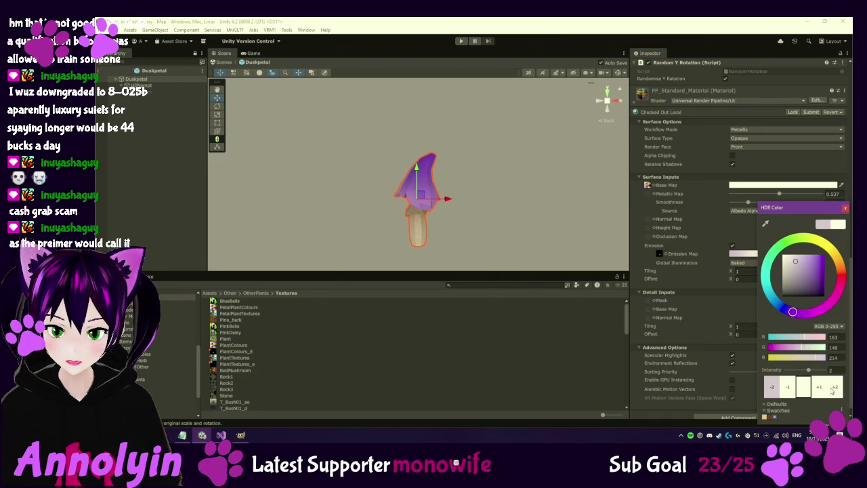
pyautogui.moveTo(799, 263)
pyautogui.mouseDown()
pyautogui.moveTo(786, 262)
pyautogui.moveTo(794, 262)
pyautogui.mouseUp()
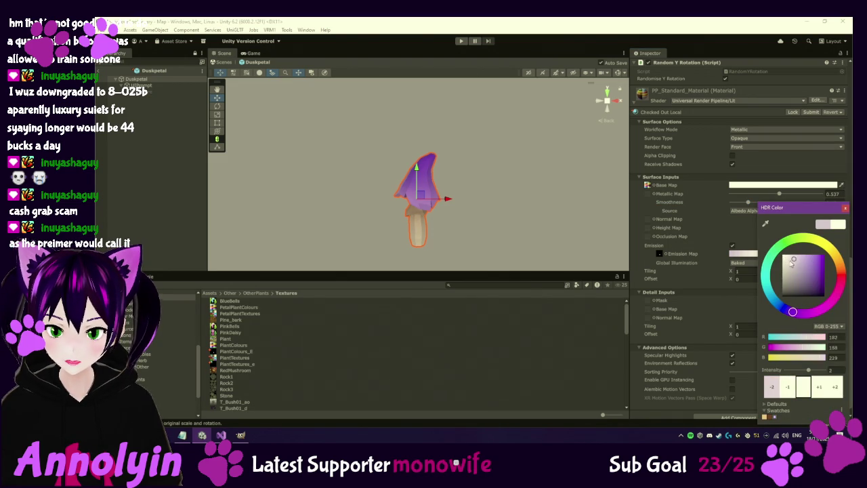
pyautogui.click(241, 436)
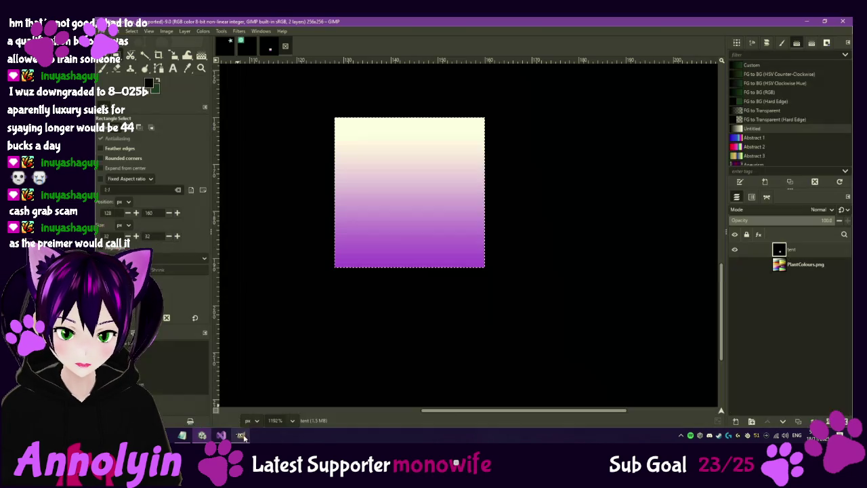
# Step: Move the pink-to-purple swatch from the colour sheet onto the emission layer and anchor it
pyautogui.click(735, 250)
pyautogui.click(735, 265)
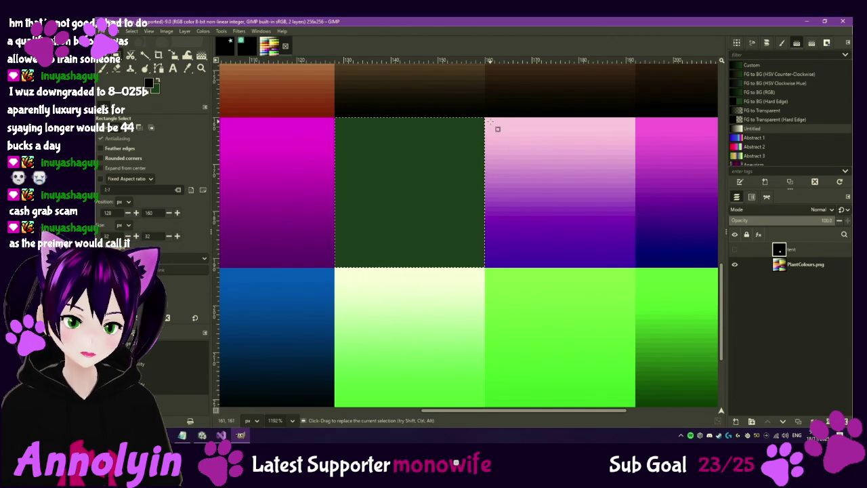
pyautogui.moveTo(485, 118)
pyautogui.mouseDown()
pyautogui.moveTo(630, 252)
pyautogui.moveTo(634, 262)
pyautogui.moveTo(620, 264)
pyautogui.mouseUp()
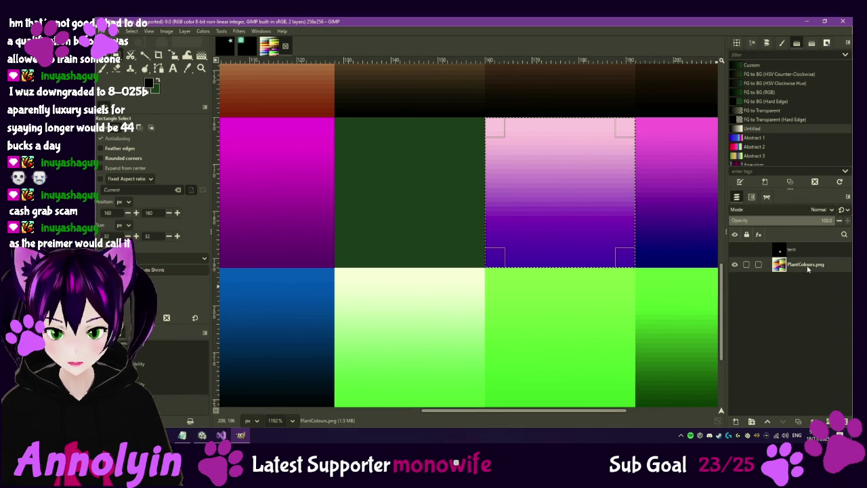
pyautogui.hotkey('ctrl', 'x')
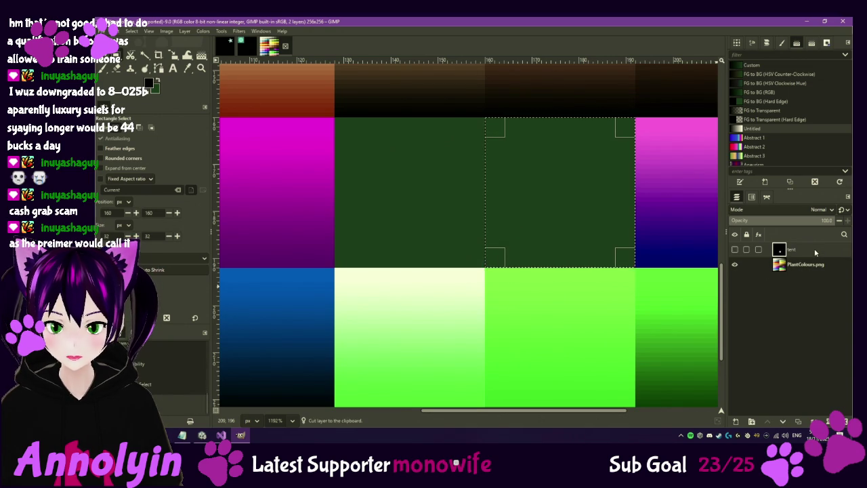
pyautogui.click(735, 250)
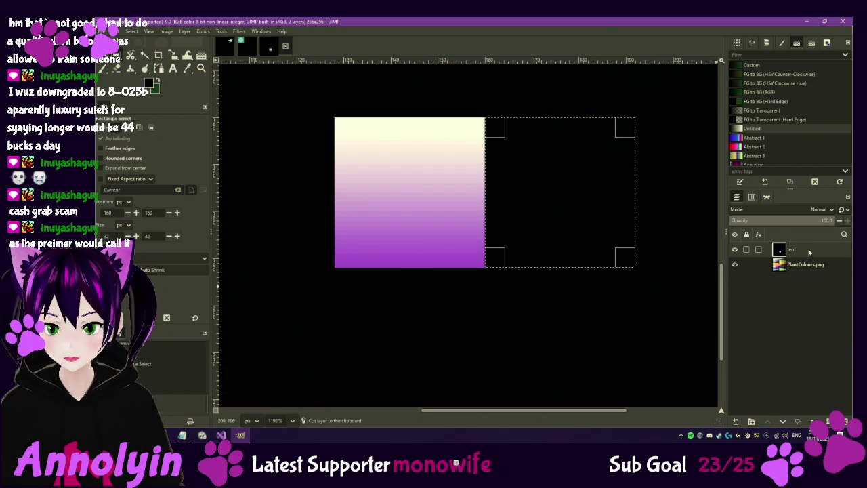
pyautogui.hotkey('ctrl', 'v')
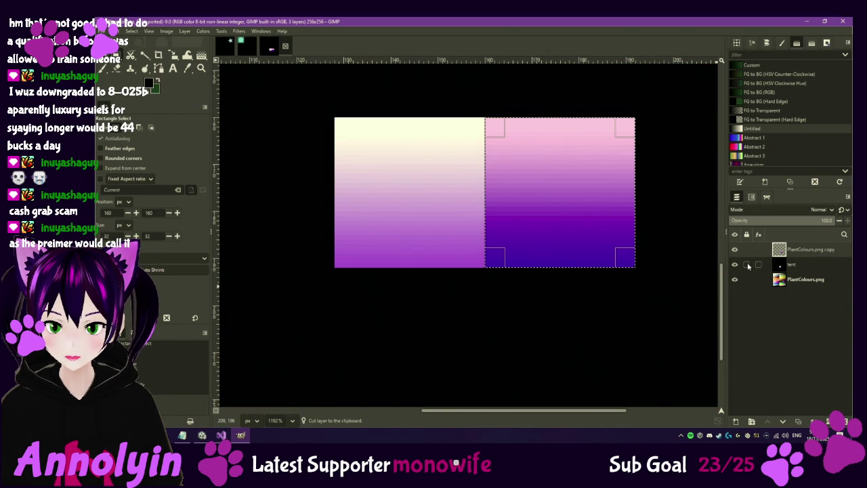
pyautogui.hotkey('ctrl', 'h')
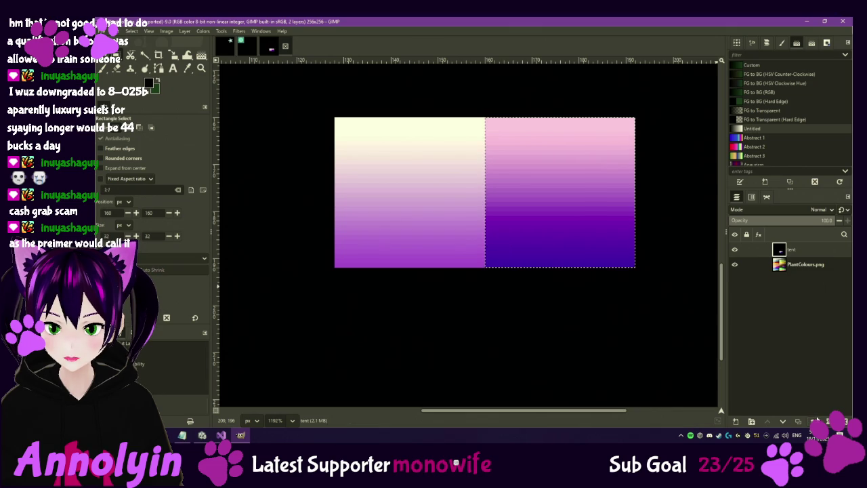
# Step: Export the image as PlantColours_E.png
pyautogui.click(735, 250)
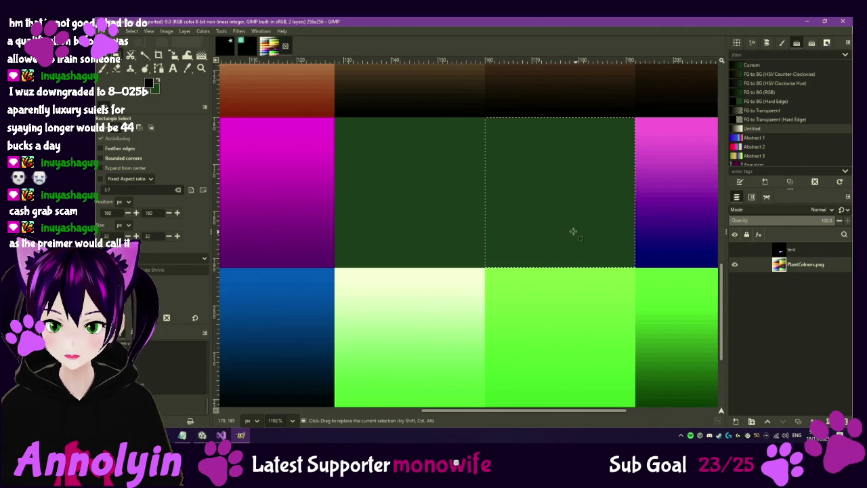
pyautogui.scroll(-3, 569, 226)
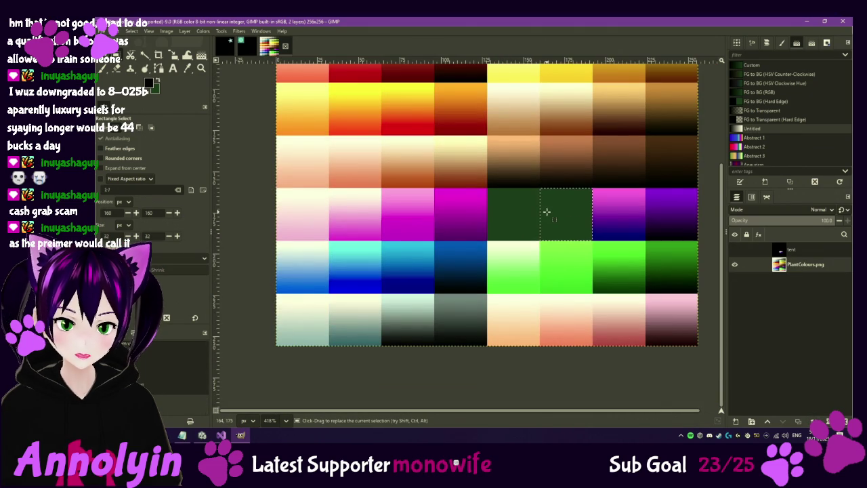
pyautogui.scroll(3, 547, 212)
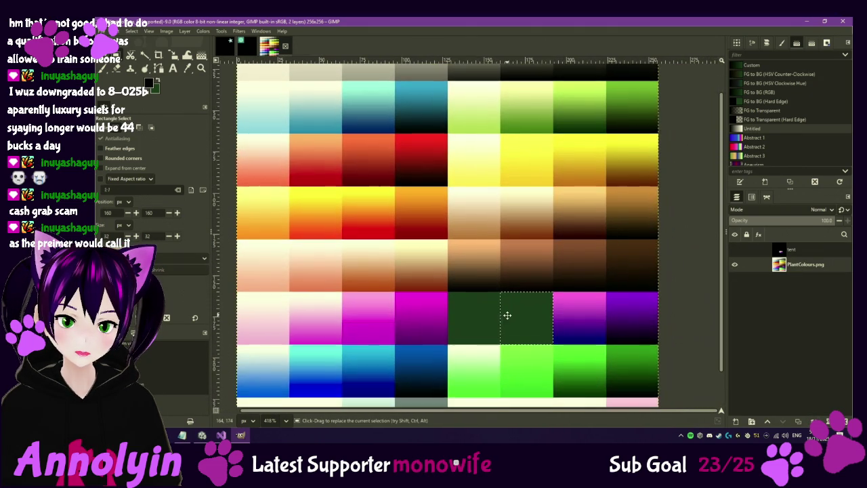
pyautogui.scroll(-1, 522, 322)
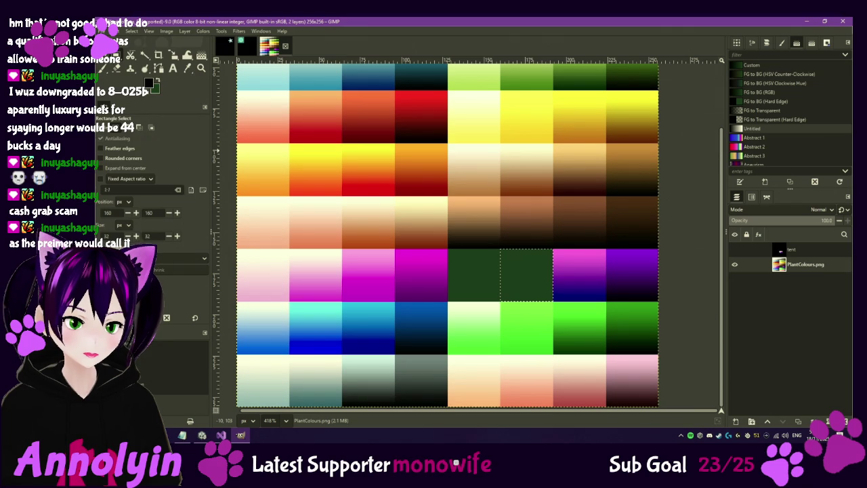
pyautogui.click(105, 31)
pyautogui.click(135, 141)
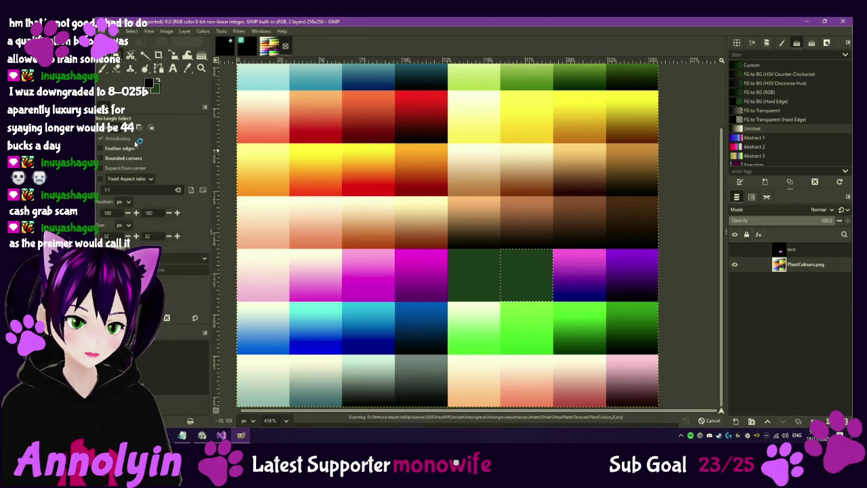
pyautogui.click(202, 435)
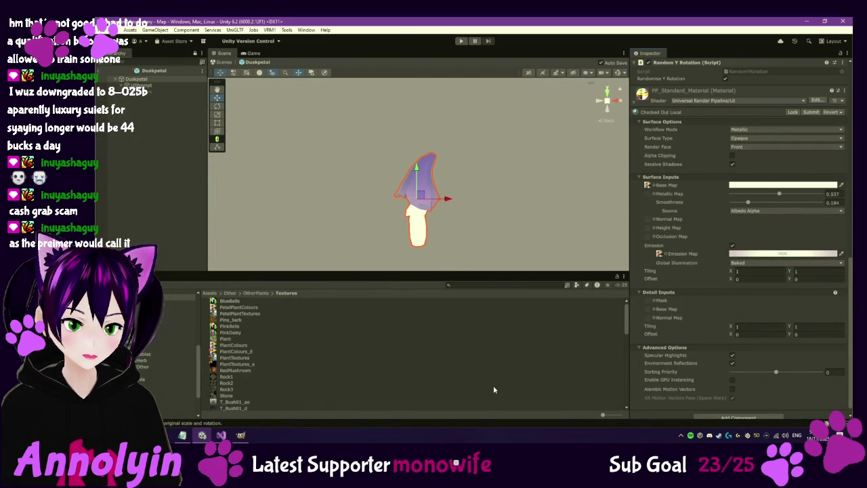
# Step: Deepen Duskpetal's emission to a rich violet (90, 58, 200) at HDR intensity about 3.16
pyautogui.click(782, 254)
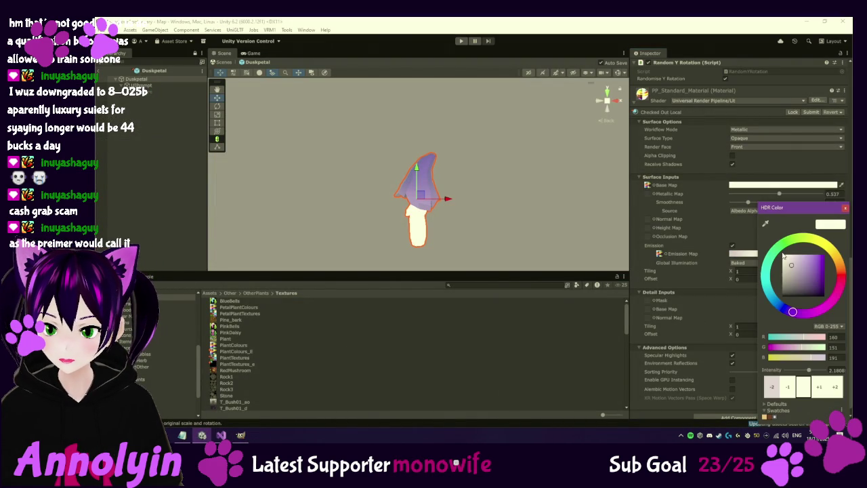
pyautogui.moveTo(791, 267)
pyautogui.mouseDown()
pyautogui.moveTo(821, 272)
pyautogui.moveTo(785, 259)
pyautogui.moveTo(802, 263)
pyautogui.mouseUp()
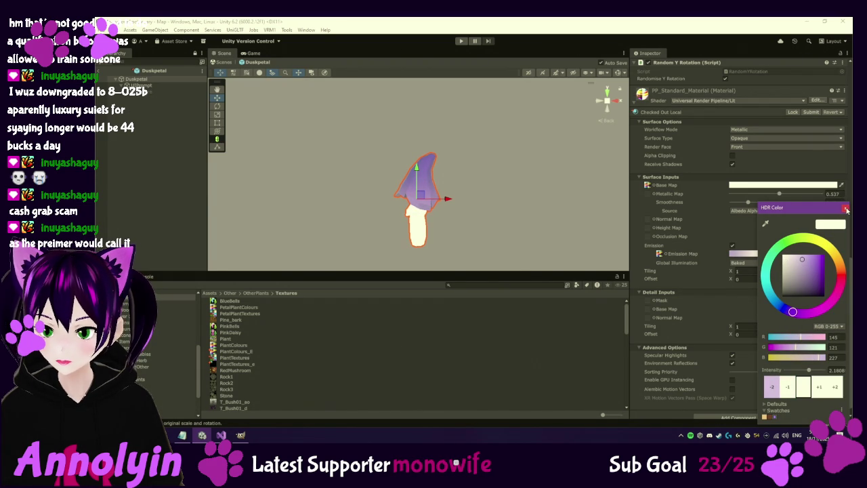
pyautogui.click(820, 388)
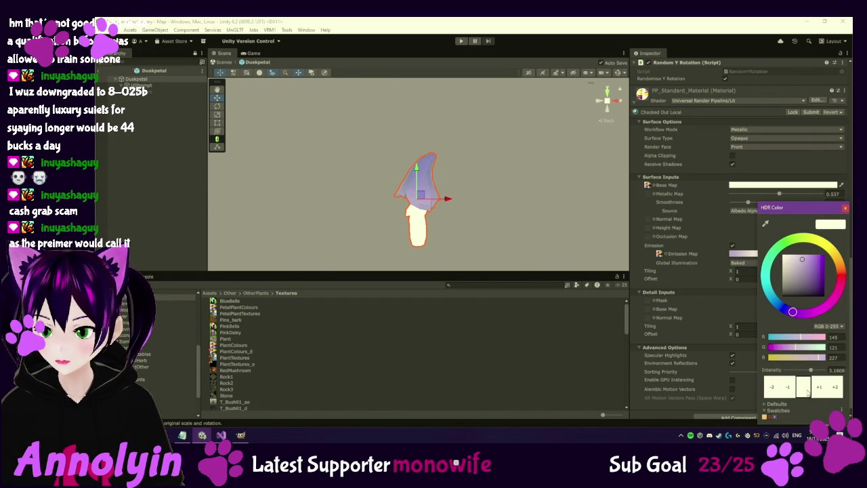
pyautogui.moveTo(803, 262); pyautogui.dragTo(813, 266)
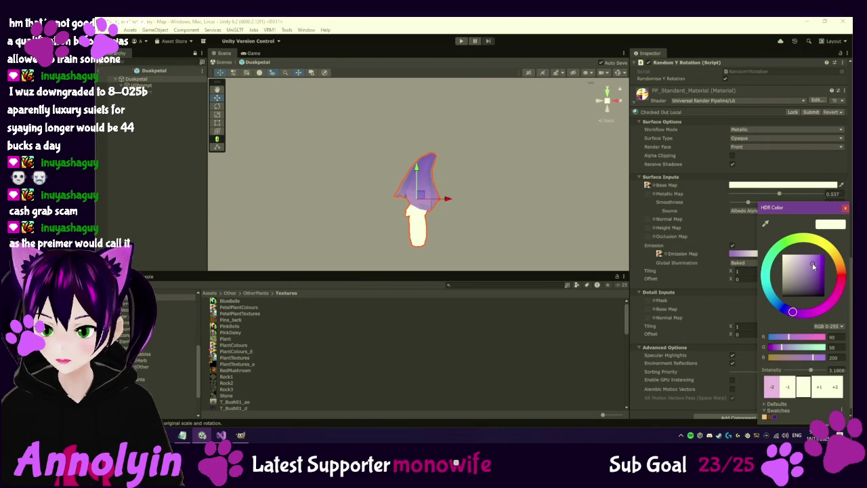
pyautogui.click(846, 208)
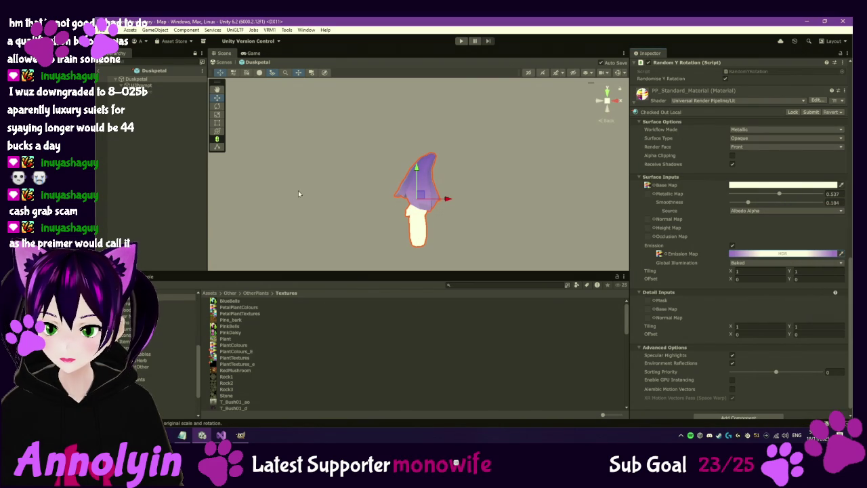
# Step: Open the EmberKelp prefab and check out the Herb_BurningBrush mesh's M_Herb_BurningBrush material
pyautogui.click(177, 167)
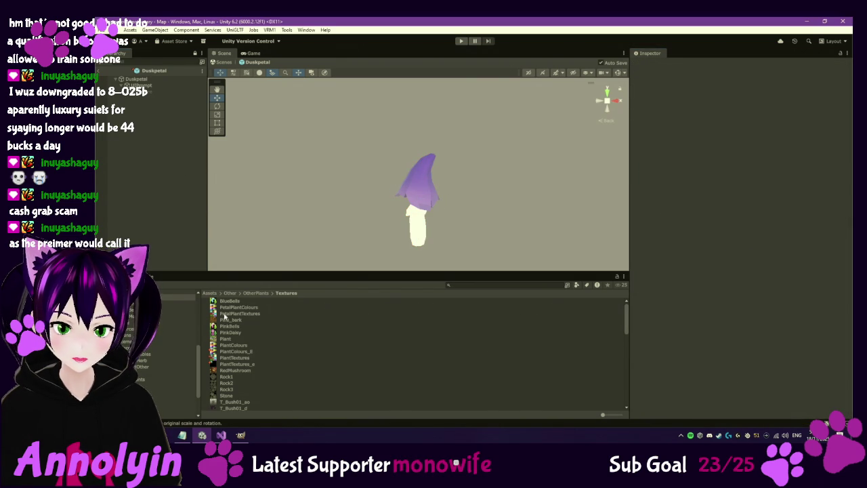
pyautogui.click(176, 354)
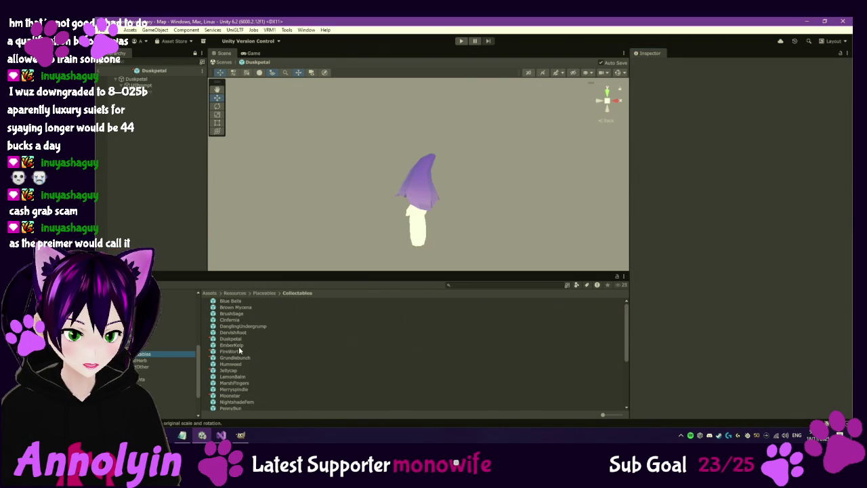
pyautogui.doubleClick(239, 347)
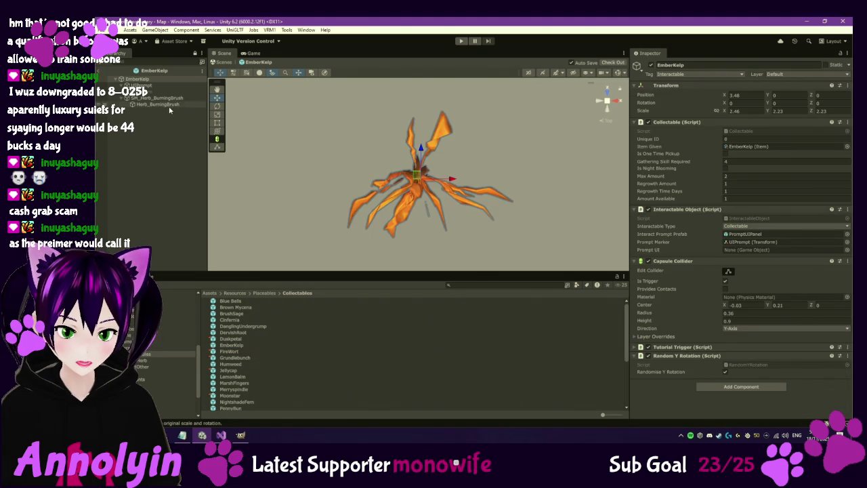
pyautogui.click(169, 106)
pyautogui.click(650, 290)
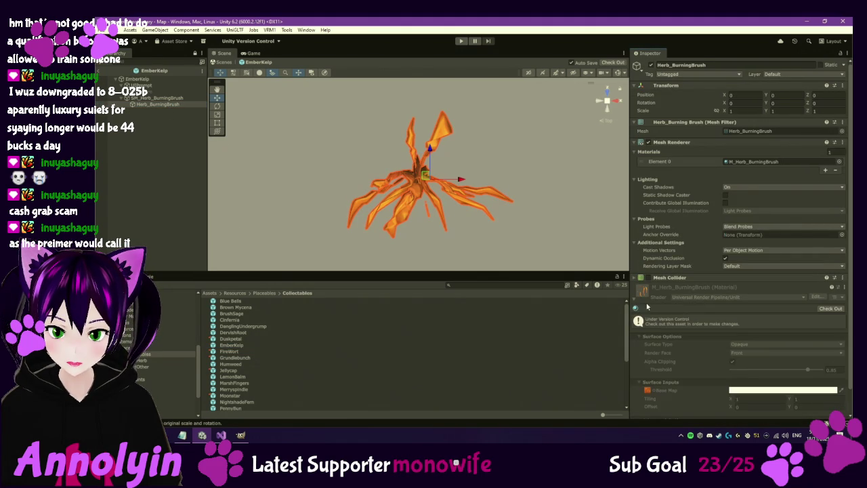
pyautogui.scroll(-1, 660, 312)
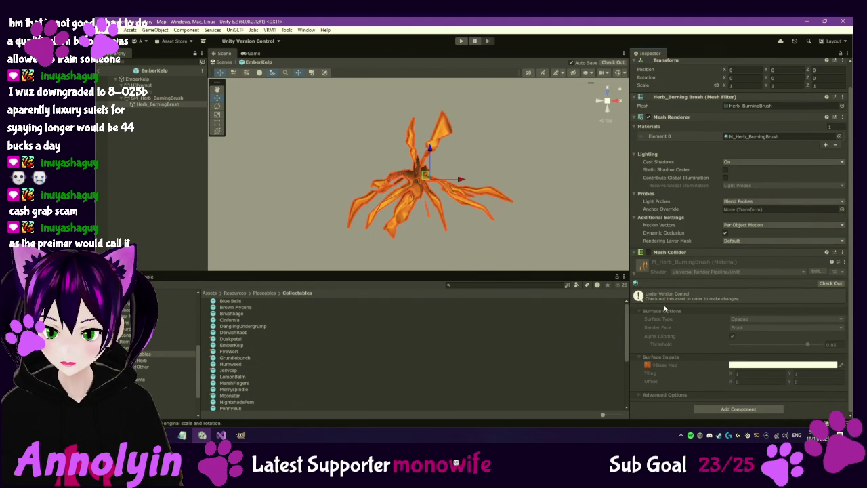
pyautogui.click(828, 284)
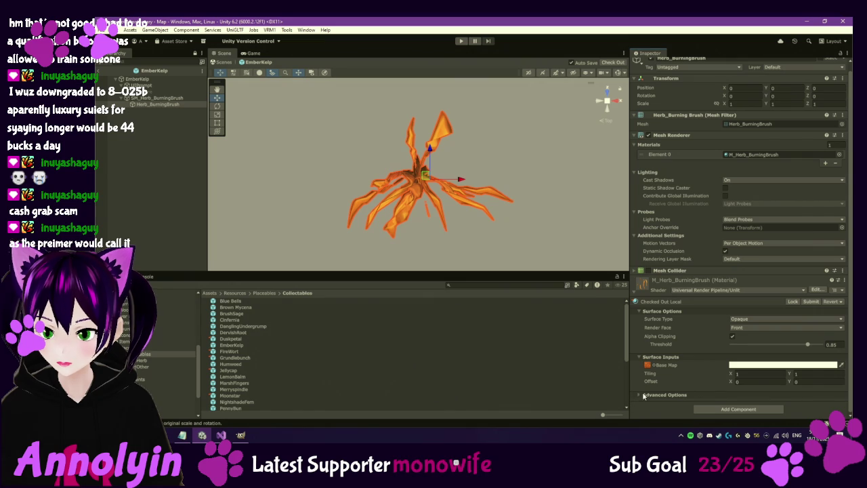
# Step: Switch M_Herb_BurningBrush to the Universal Render Pipeline/Lit shader
pyautogui.click(729, 291)
pyautogui.click(709, 355)
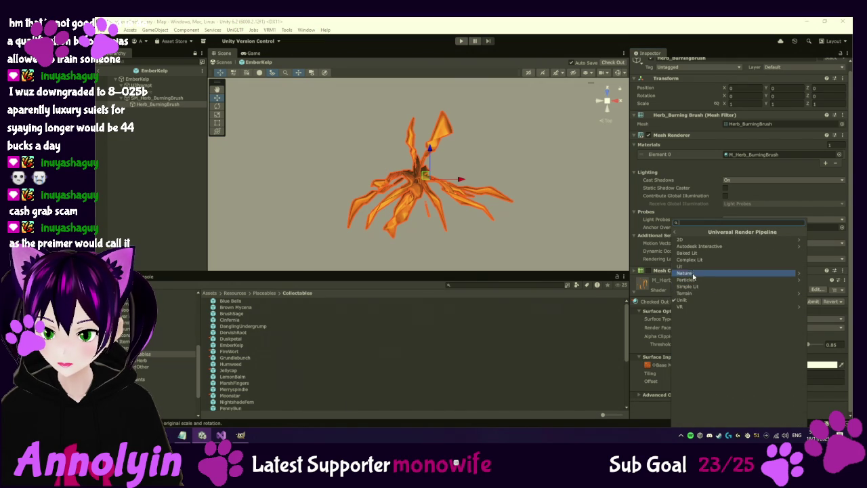
pyautogui.click(695, 266)
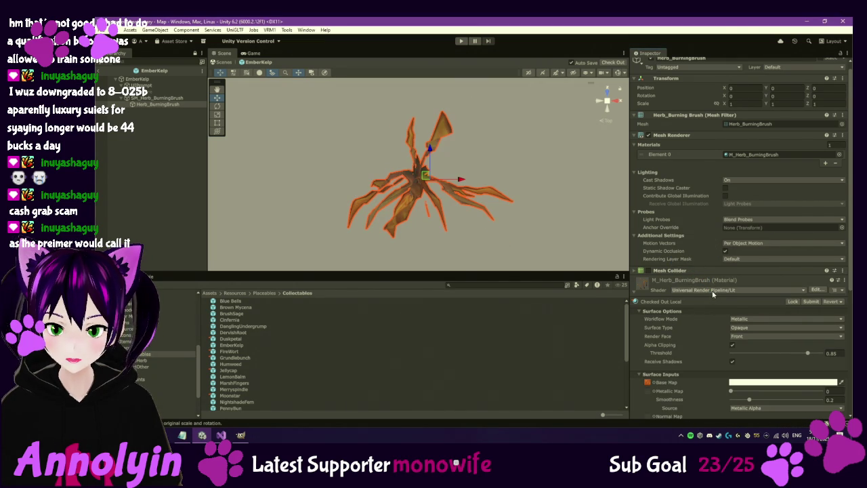
pyautogui.scroll(-3, 714, 317)
pyautogui.scroll(-1, 732, 364)
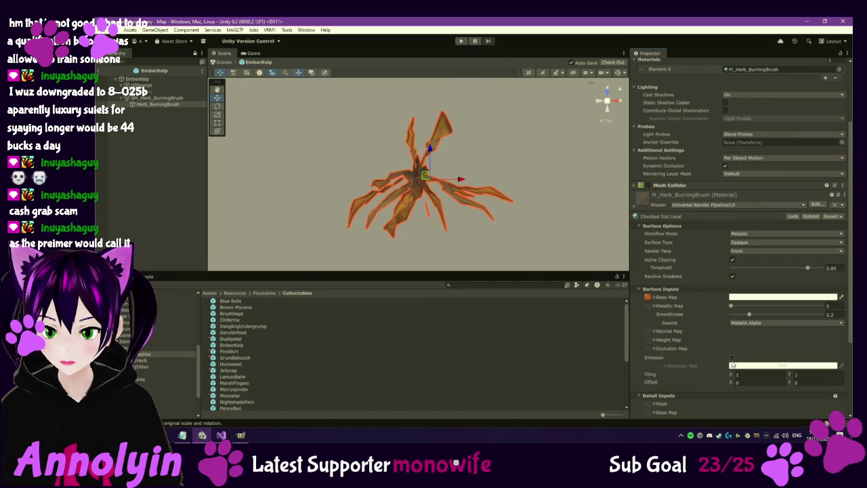
pyautogui.click(729, 205)
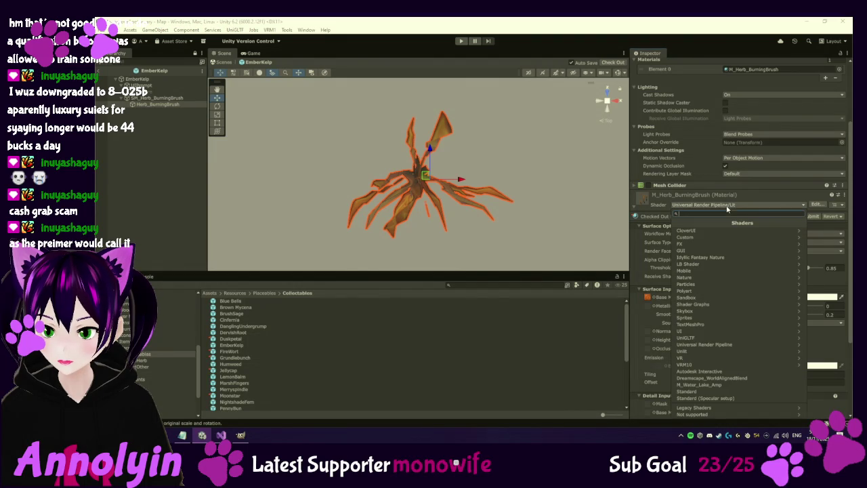
# Step: Switch to Simple Lit, enable emission, and assign T_Herb_BurningBrush_E as the emission map
pyautogui.click(732, 344)
pyautogui.click(715, 278)
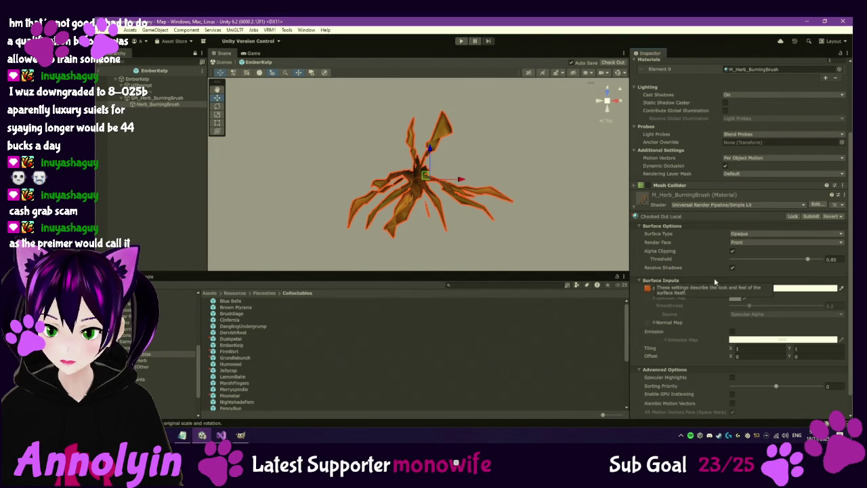
pyautogui.click(732, 332)
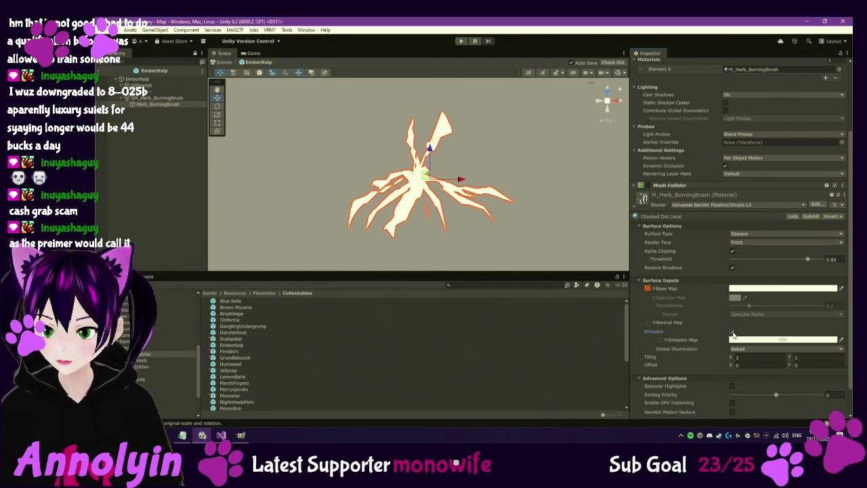
pyautogui.click(648, 288)
pyautogui.moveTo(259, 365); pyautogui.dragTo(662, 343)
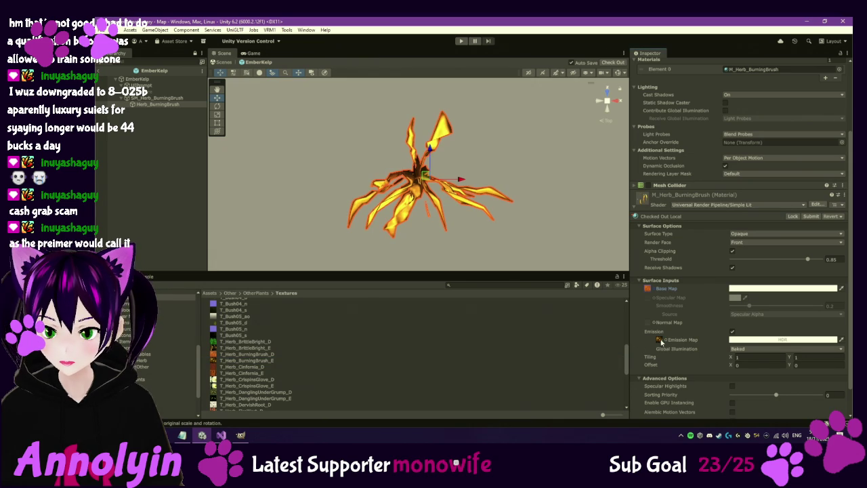
pyautogui.moveTo(542, 204)
pyautogui.mouseDown()
pyautogui.moveTo(515, 183)
pyautogui.moveTo(465, 90)
pyautogui.mouseUp()
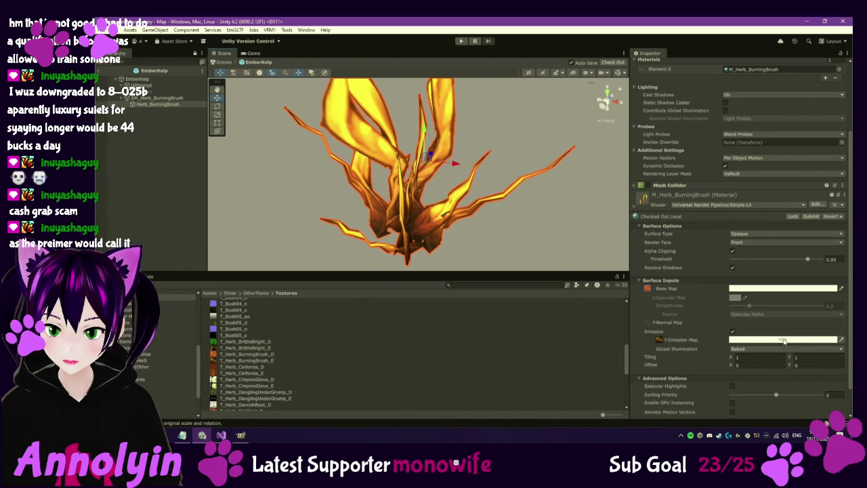
# Step: Tint the burning brush's emission a muted orange at HDR intensity 1
pyautogui.click(784, 341)
pyautogui.moveTo(844, 276); pyautogui.dragTo(808, 257)
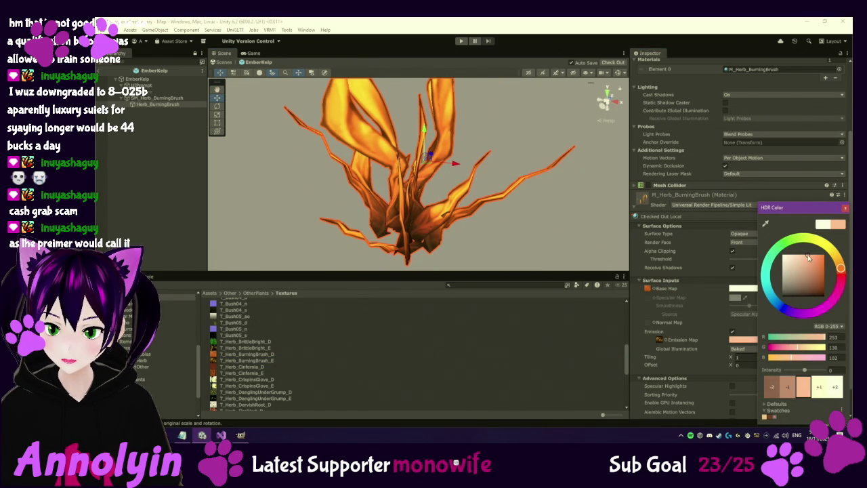
pyautogui.click(819, 387)
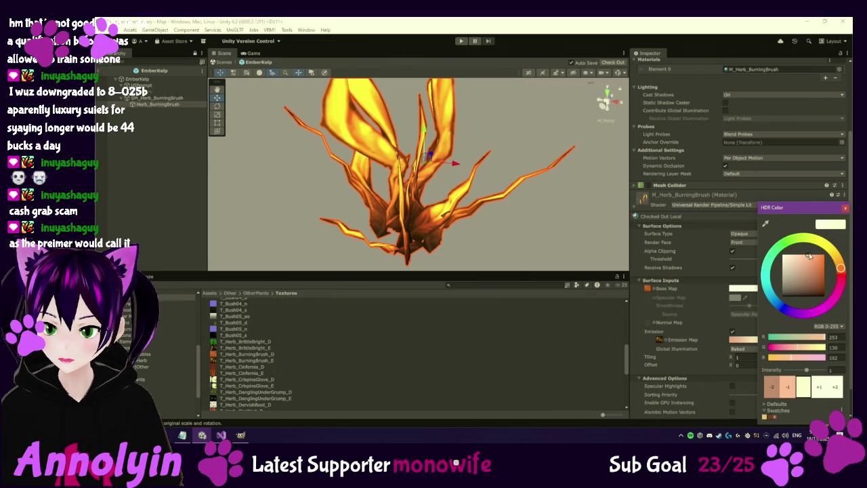
pyautogui.moveTo(808, 260); pyautogui.dragTo(805, 271)
pyautogui.click(845, 207)
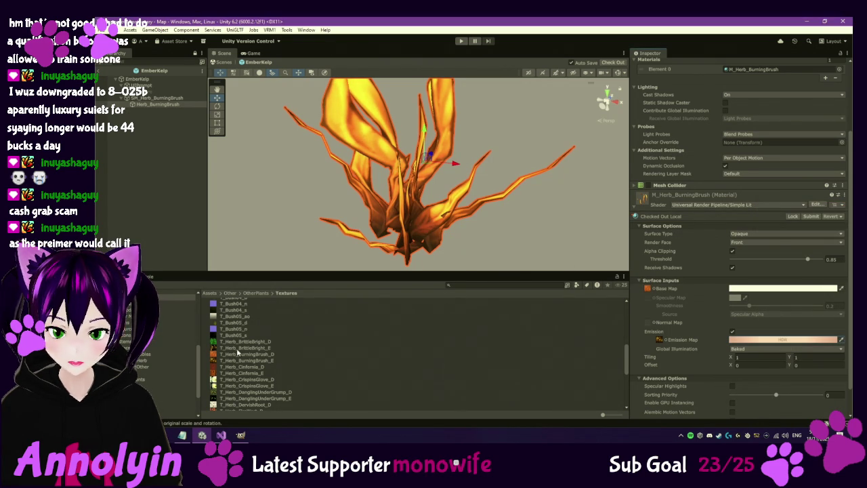
# Step: Select the FireWort prefab in the Collectables folder
pyautogui.click(147, 355)
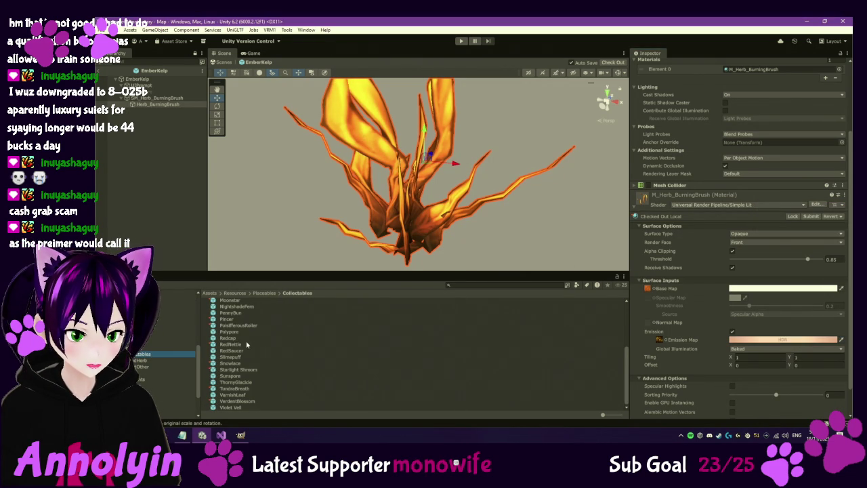
pyautogui.scroll(3, 239, 326)
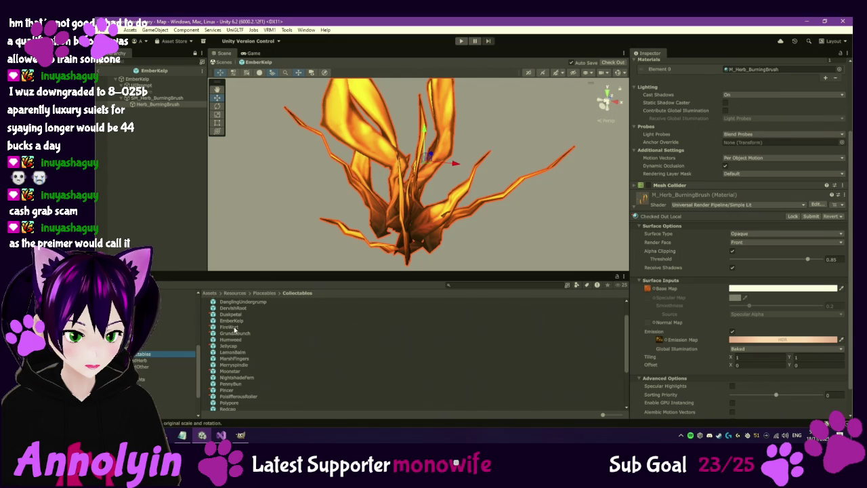
pyautogui.click(235, 328)
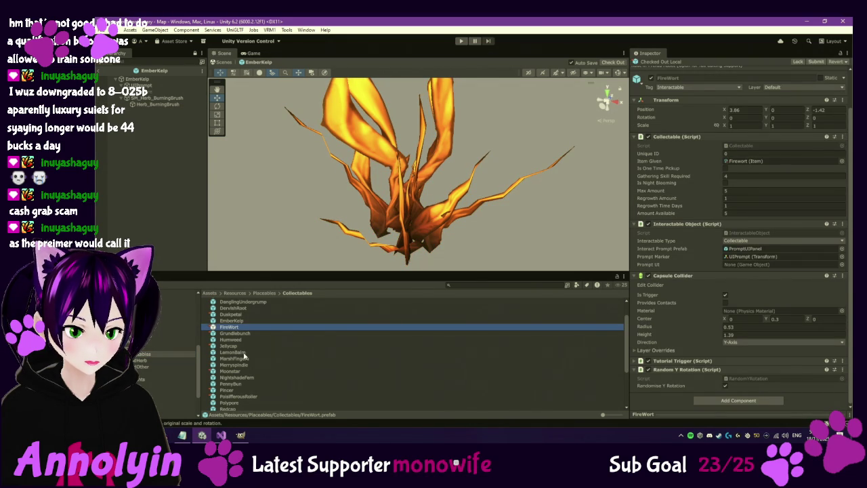
# Step: Open the FireWort prefab, check out M_Herb_FireWort, and set it to URP Lit
pyautogui.doubleClick(234, 328)
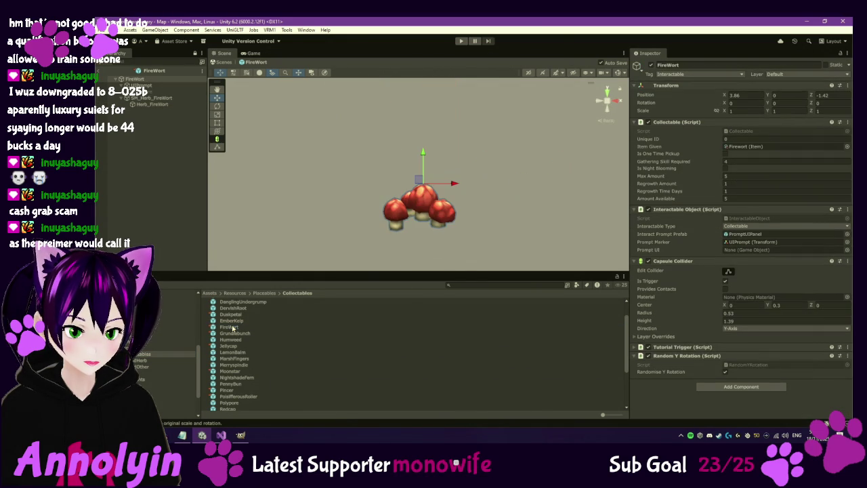
pyautogui.click(159, 106)
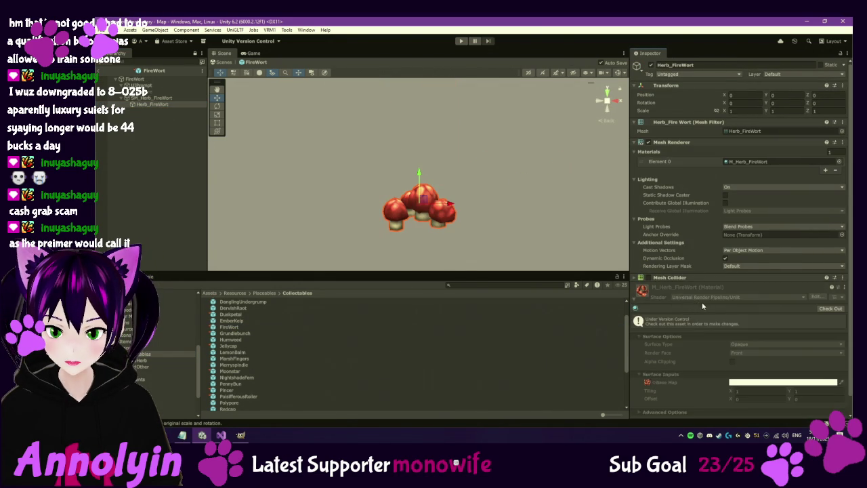
pyautogui.scroll(-1, 702, 306)
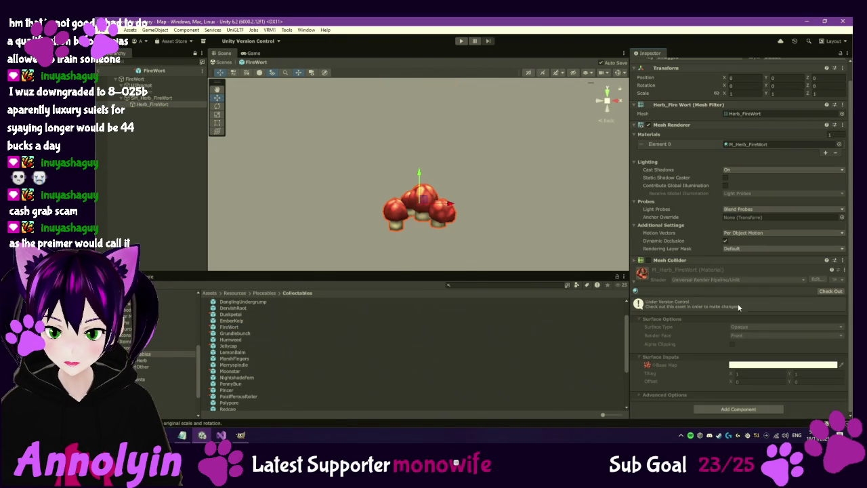
pyautogui.click(829, 292)
pyautogui.click(775, 298)
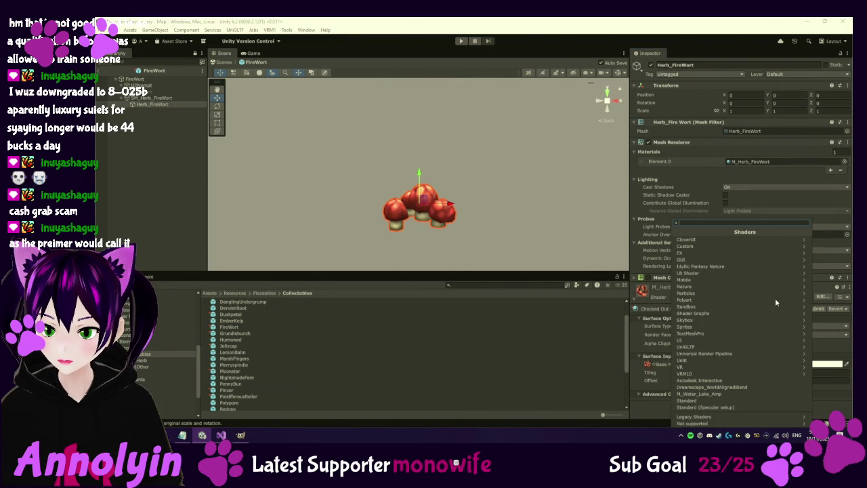
pyautogui.click(728, 353)
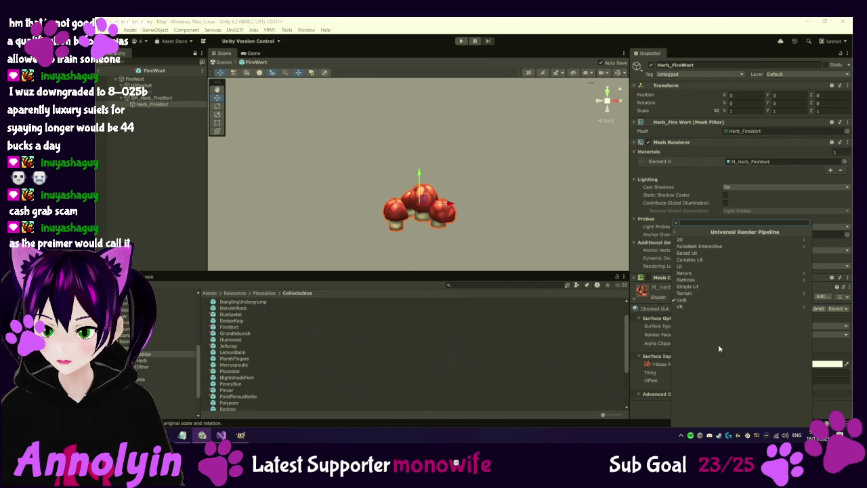
pyautogui.click(692, 266)
# Step: Compare Lit and Simple Lit, then settle M_Herb_FireWort on Universal Render Pipeline/Simple Lit
pyautogui.scroll(-5, 739, 337)
pyautogui.scroll(-1, 739, 338)
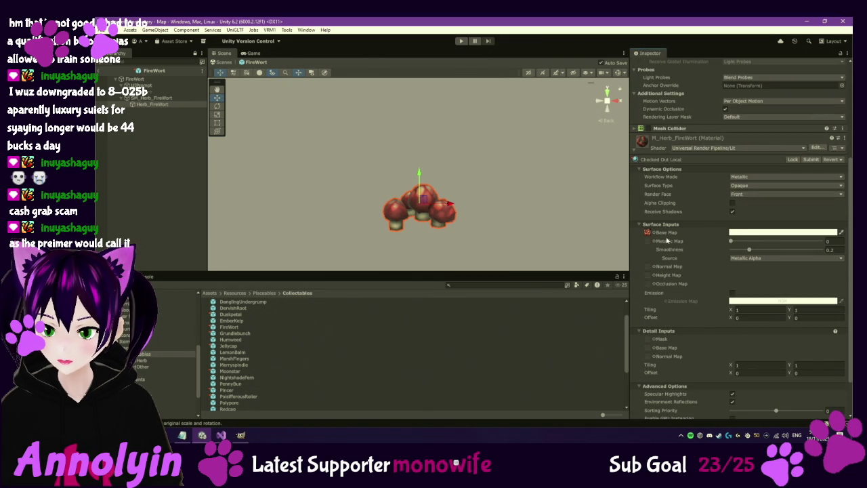
pyautogui.click(648, 232)
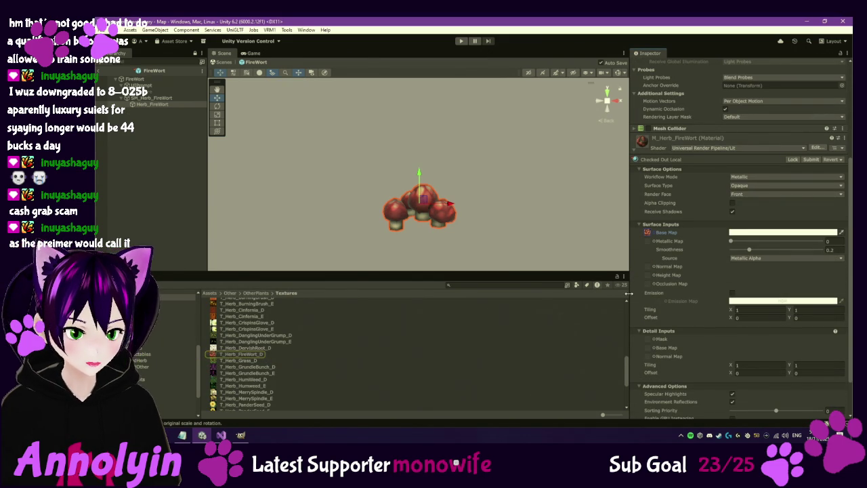
pyautogui.click(737, 148)
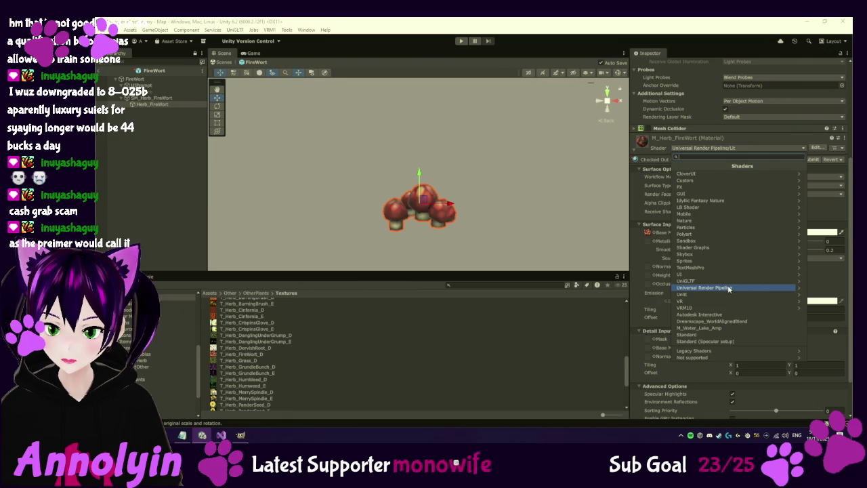
pyautogui.click(705, 287)
pyautogui.click(696, 225)
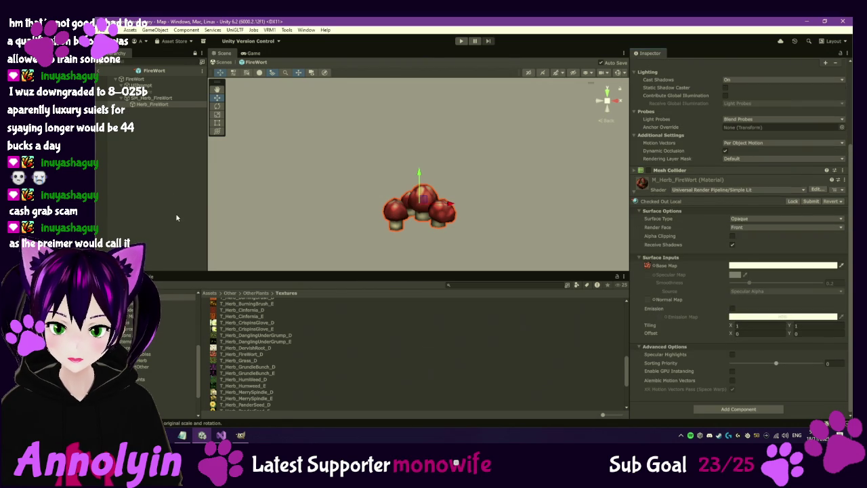
pyautogui.click(718, 190)
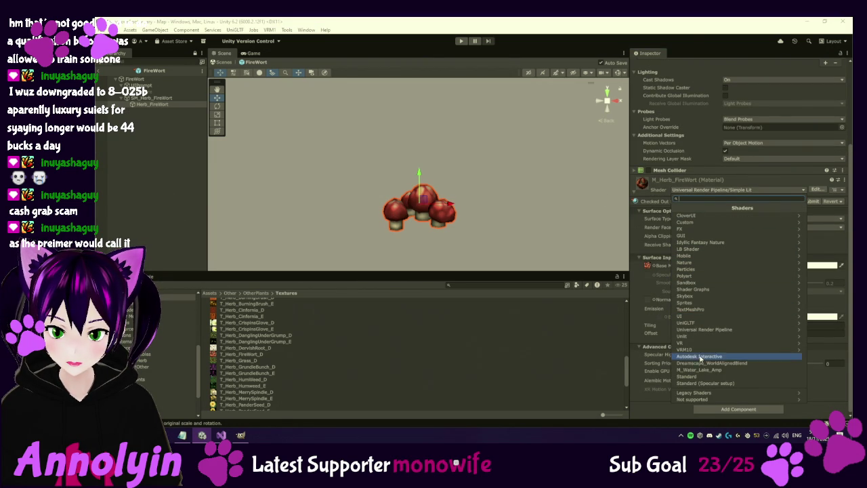
pyautogui.click(705, 329)
pyautogui.click(696, 244)
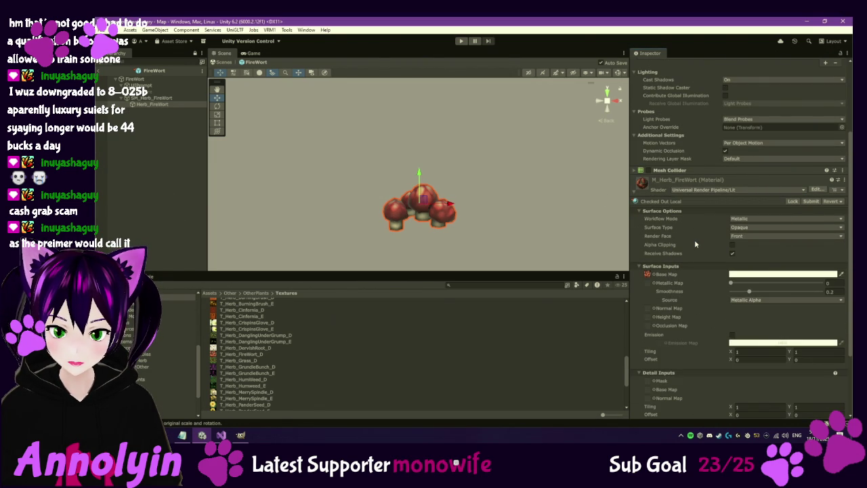
pyautogui.click(704, 189)
pyautogui.click(720, 331)
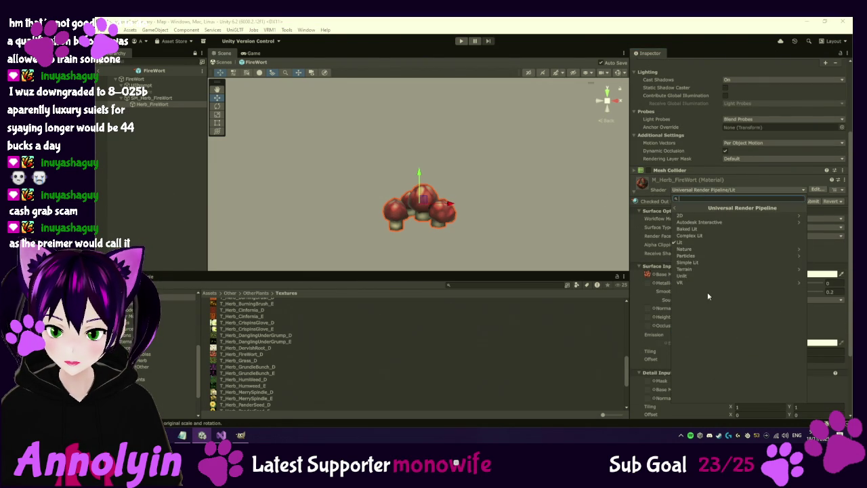
pyautogui.click(695, 264)
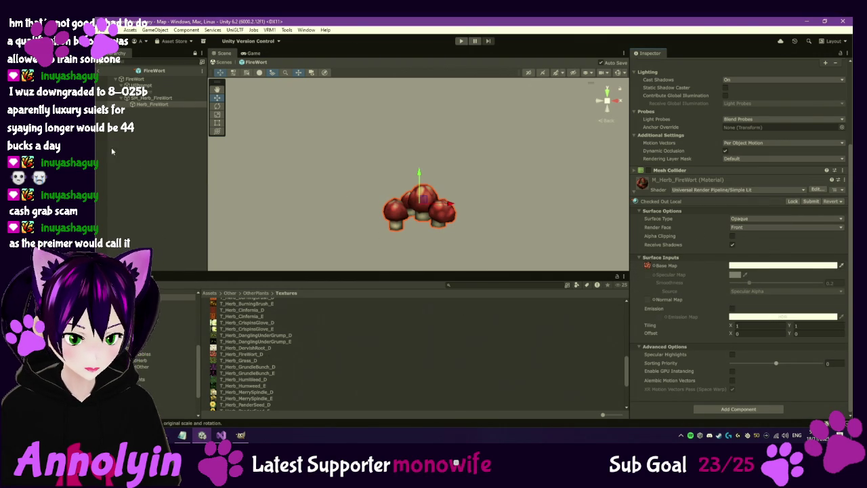
pyautogui.click(142, 353)
pyautogui.scroll(3, 245, 338)
# Step: Open the Grundlebunch prefab and check out its M_Herb_Grundlebunch material, still on URP Unlit
pyautogui.doubleClick(237, 334)
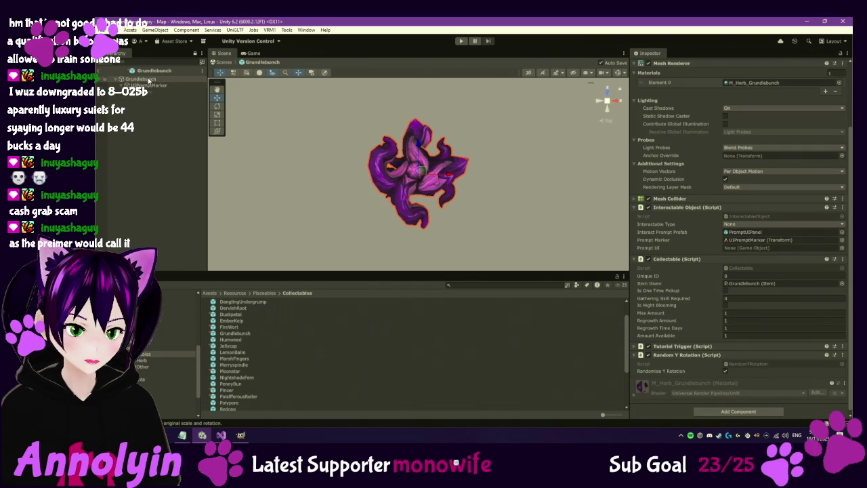
pyautogui.scroll(-1, 684, 329)
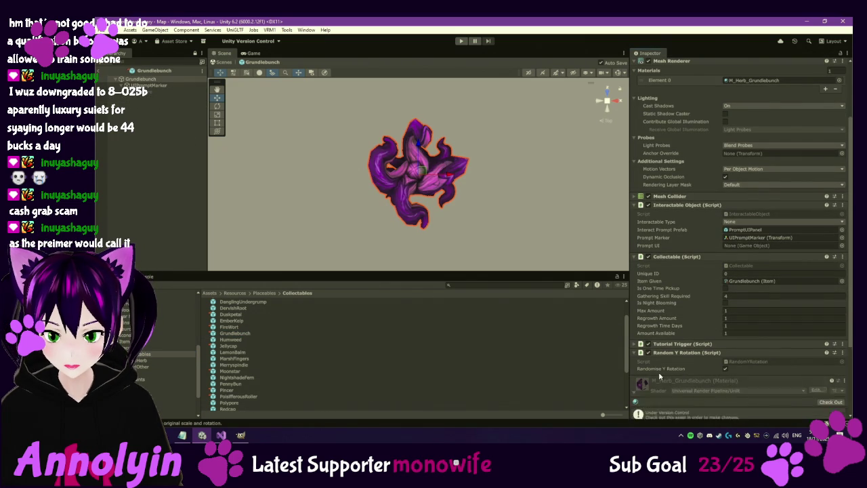
pyautogui.click(643, 387)
pyautogui.scroll(-5, 716, 333)
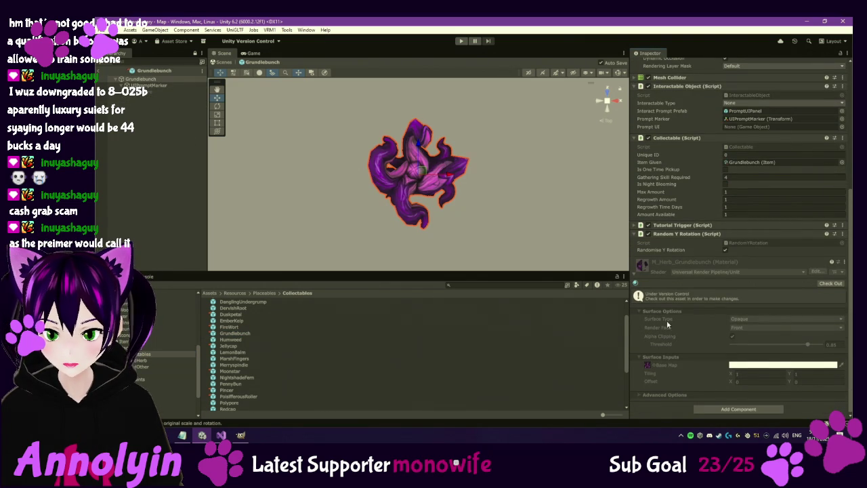
pyautogui.click(648, 366)
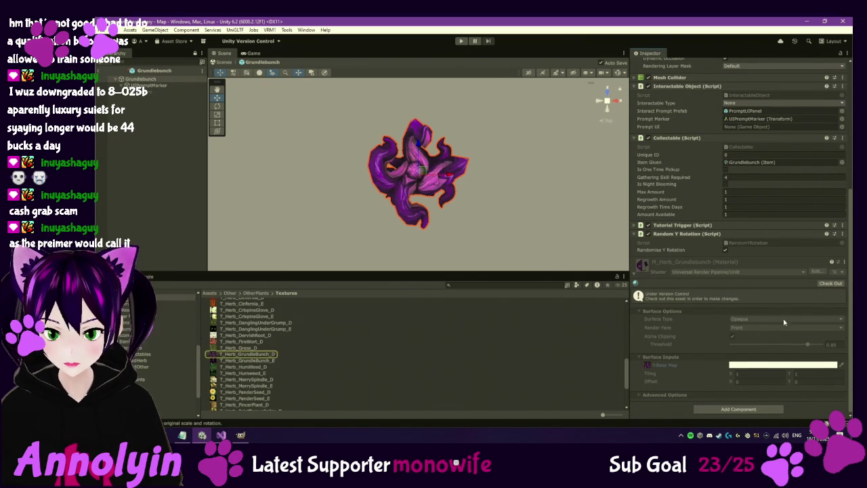
pyautogui.click(832, 284)
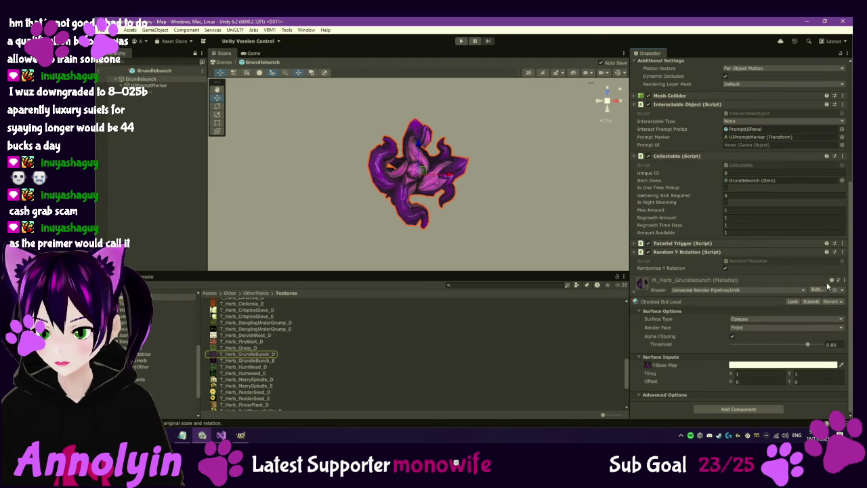
# Step: Set M_Herb_Grundlebunch to URP Lit with emission on and T_Herb_GrundleBunch_E as emission map
pyautogui.click(773, 289)
pyautogui.click(745, 355)
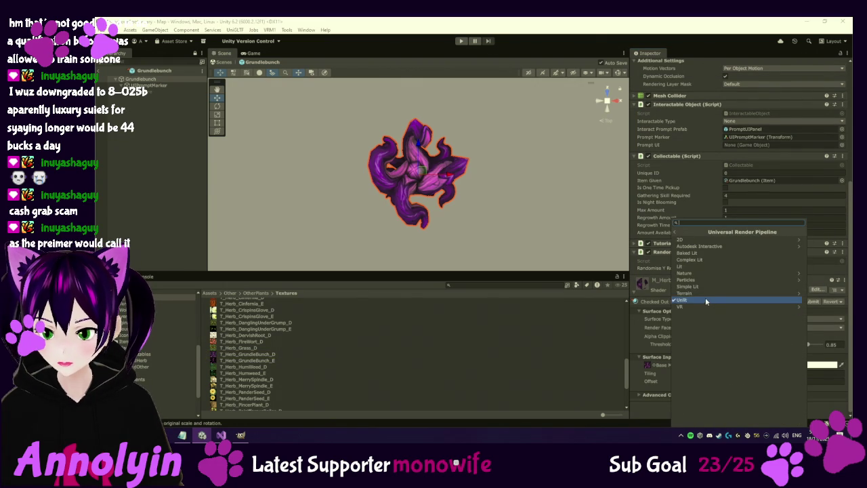
pyautogui.click(696, 265)
pyautogui.scroll(-5, 696, 268)
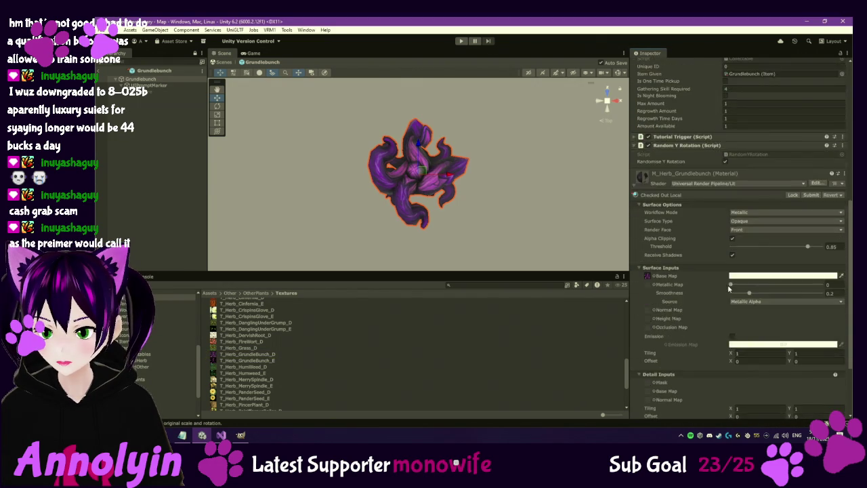
pyautogui.click(732, 272)
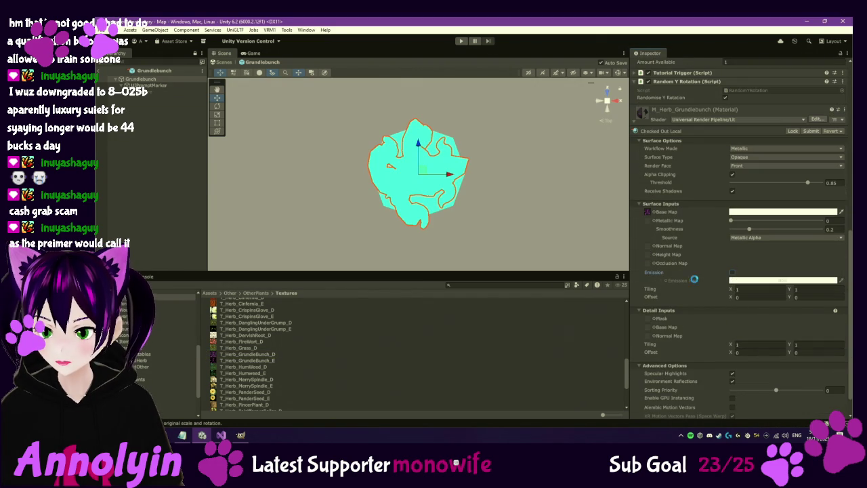
pyautogui.click(263, 364)
pyautogui.moveTo(547, 319); pyautogui.dragTo(664, 282)
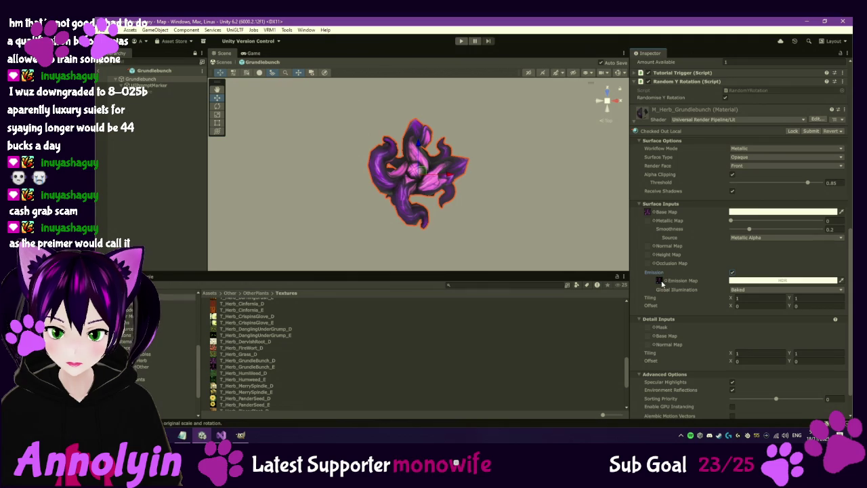
pyautogui.moveTo(377, 210)
pyautogui.mouseDown()
pyautogui.moveTo(449, 194)
pyautogui.moveTo(434, 210)
pyautogui.mouseUp()
pyautogui.click(771, 280)
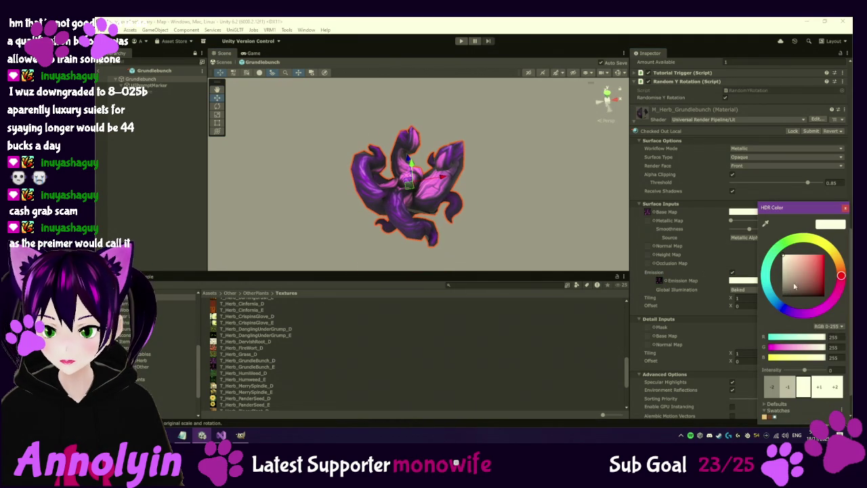
# Step: Shift Grundlebunch's emission hue to violet and try several HDR intensity levels
pyautogui.moveTo(827, 299)
pyautogui.mouseDown()
pyautogui.moveTo(791, 312)
pyautogui.moveTo(804, 273)
pyautogui.mouseUp()
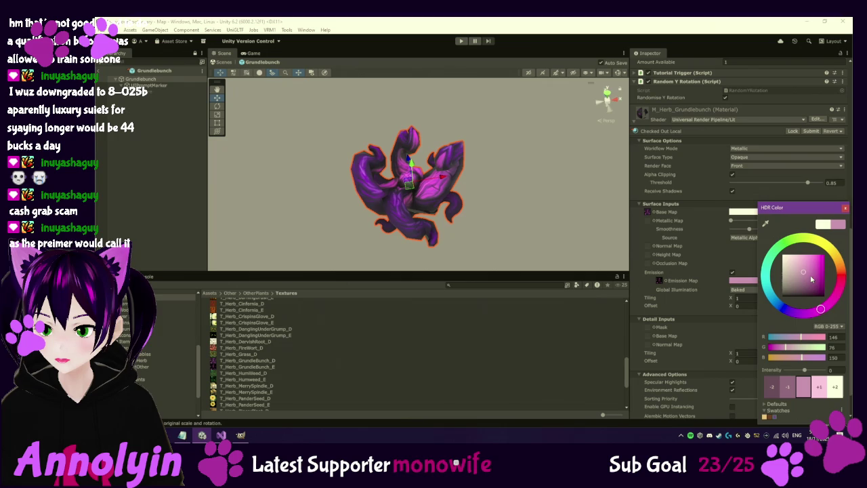
pyautogui.moveTo(804, 275); pyautogui.dragTo(803, 277)
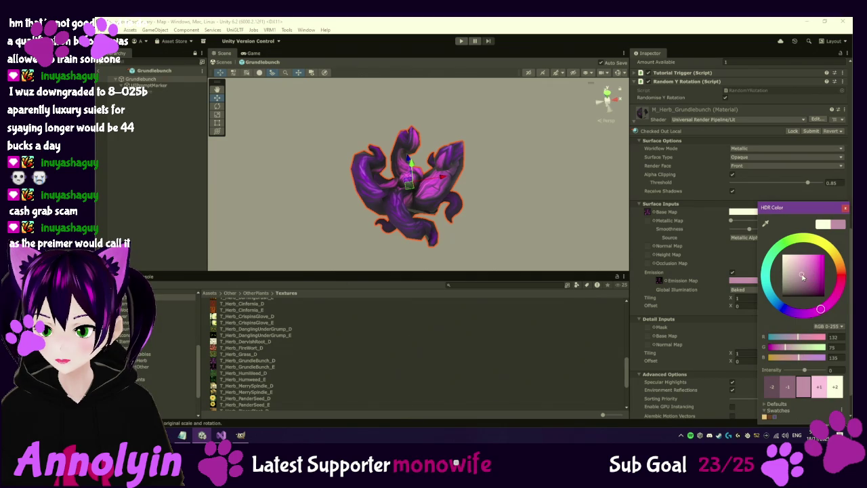
pyautogui.click(820, 386)
pyautogui.click(835, 386)
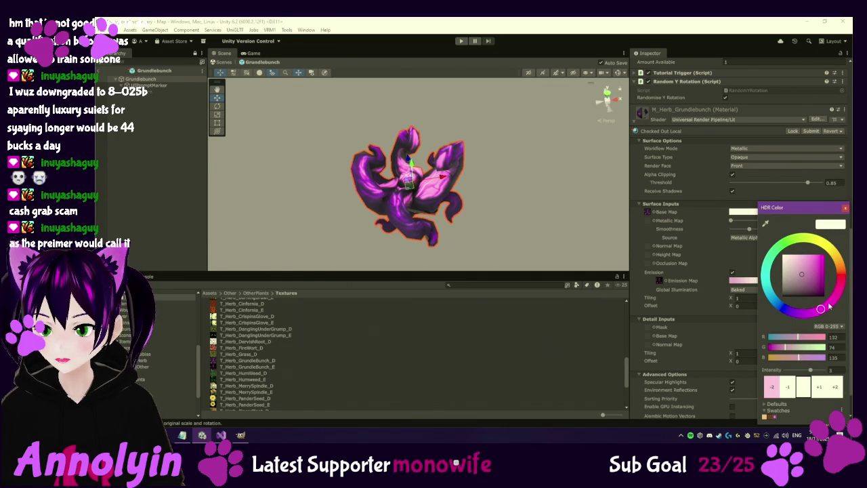
pyautogui.moveTo(802, 276); pyautogui.dragTo(811, 288)
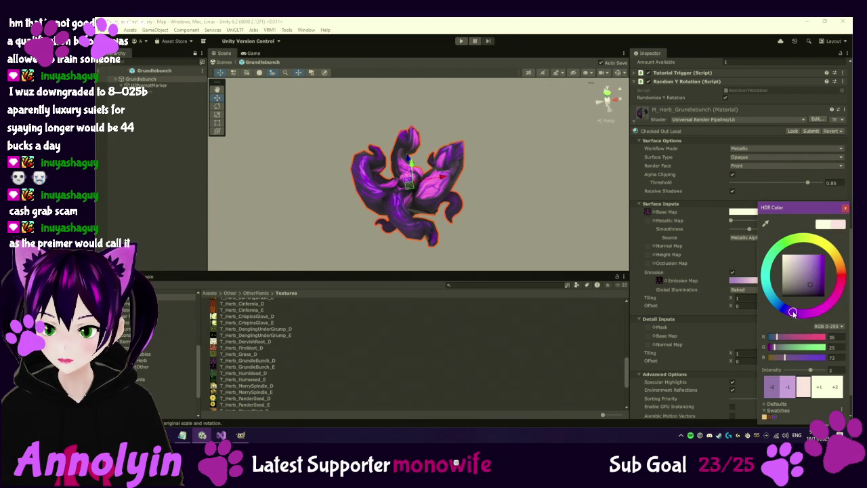
pyautogui.click(819, 387)
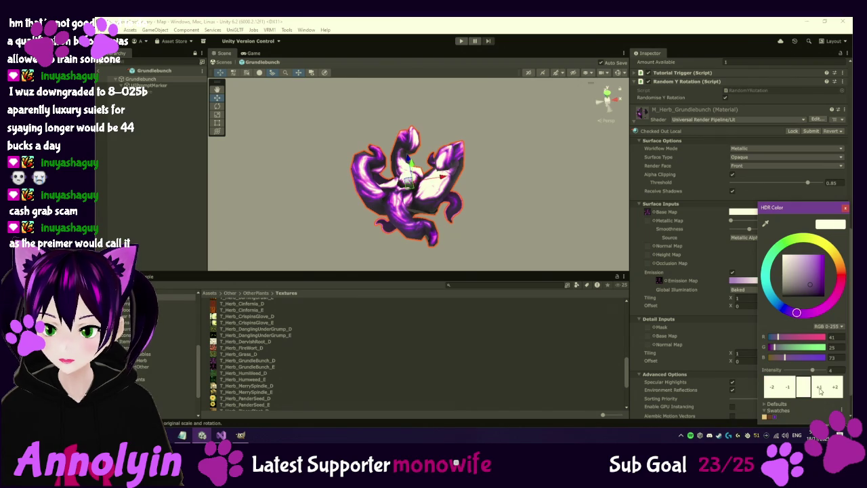
pyautogui.click(791, 387)
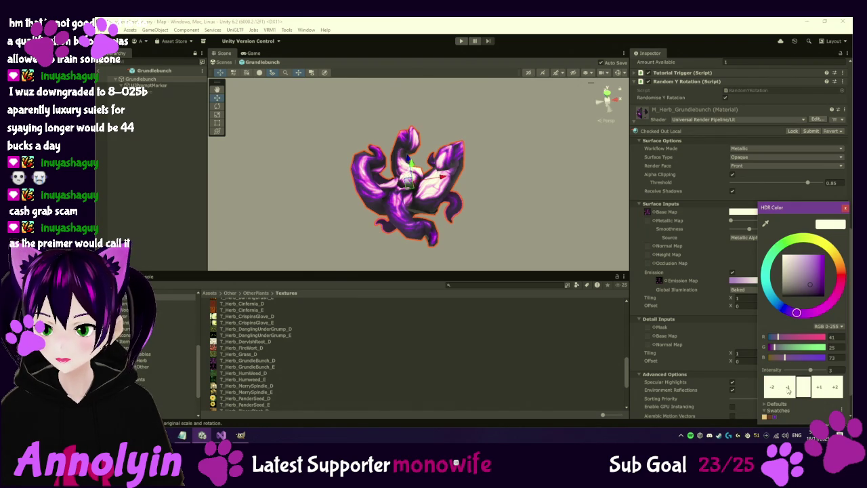
pyautogui.click(789, 387)
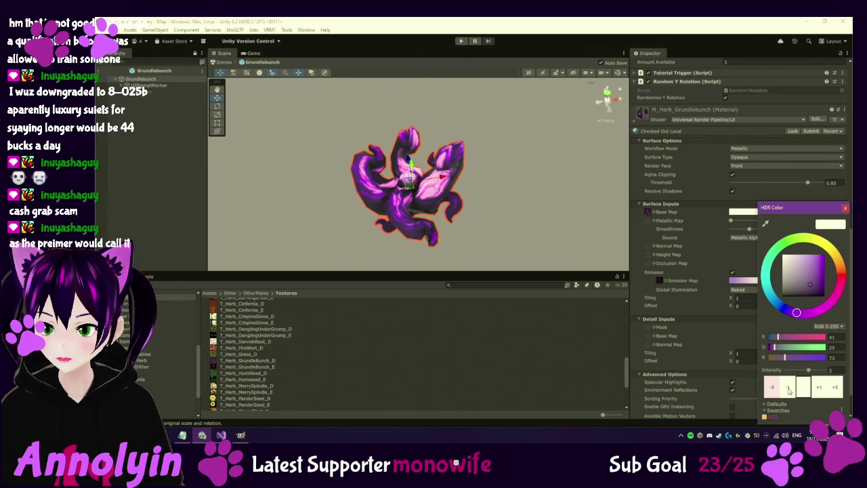
pyautogui.click(789, 387)
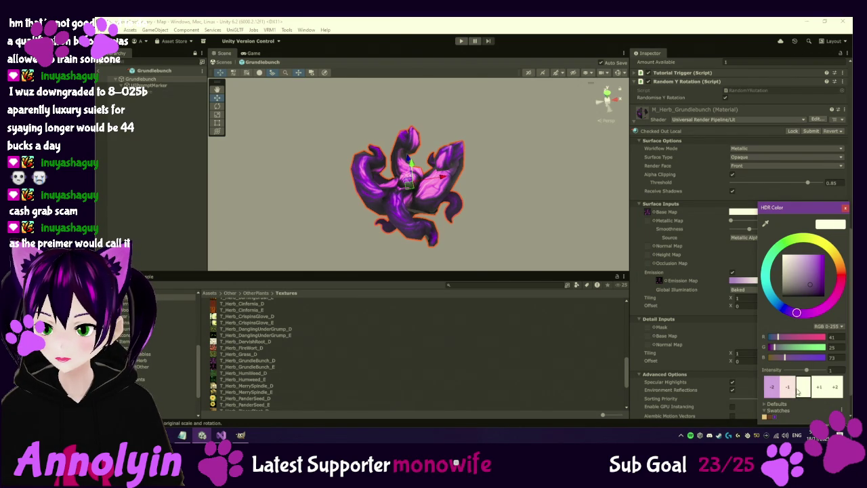
pyautogui.click(790, 388)
pyautogui.click(820, 387)
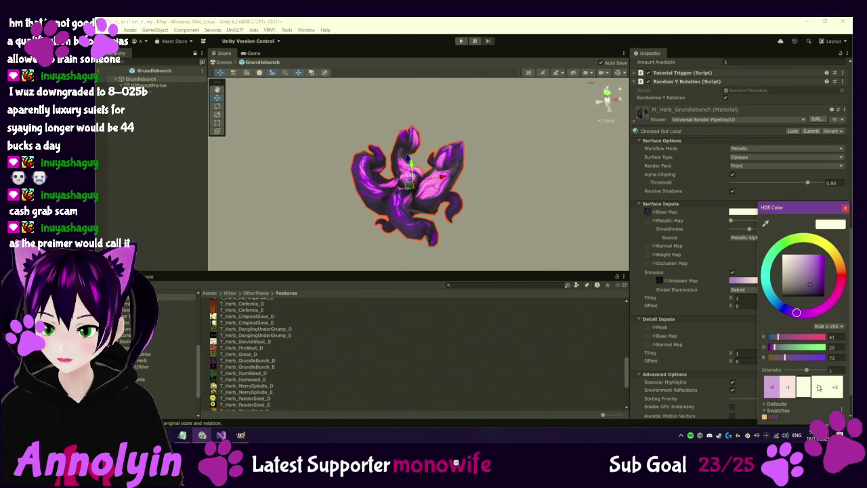
# Step: Settle on a deep purple emission (146, 80, 195) at HDR intensity 2
pyautogui.moveTo(810, 288)
pyautogui.mouseDown()
pyautogui.moveTo(808, 274)
pyautogui.moveTo(818, 273)
pyautogui.moveTo(803, 285)
pyautogui.moveTo(816, 263)
pyautogui.moveTo(774, 259)
pyautogui.moveTo(803, 261)
pyautogui.mouseUp()
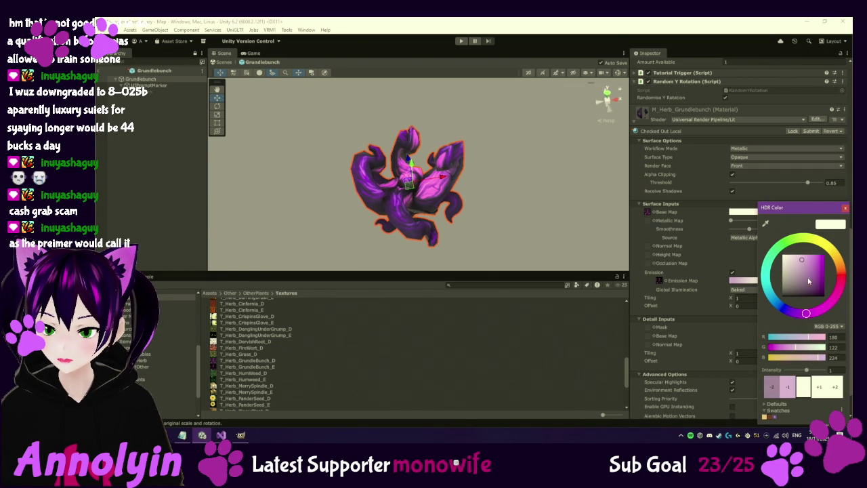
pyautogui.moveTo(801, 260)
pyautogui.mouseDown()
pyautogui.moveTo(810, 267)
pyautogui.moveTo(803, 258)
pyautogui.mouseUp()
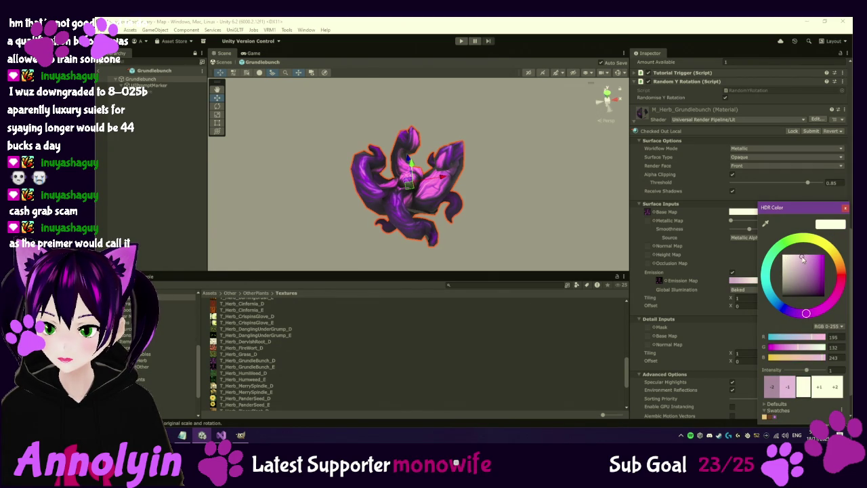
pyautogui.click(819, 388)
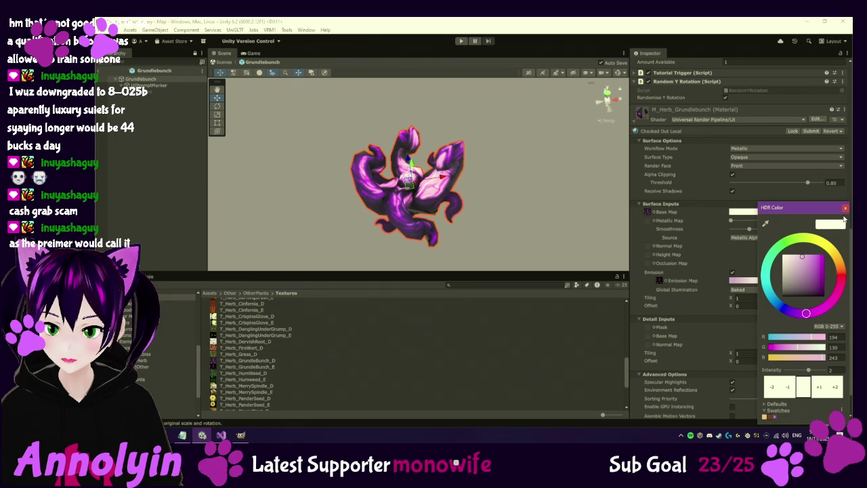
pyautogui.moveTo(803, 259); pyautogui.dragTo(813, 270)
pyautogui.click(845, 209)
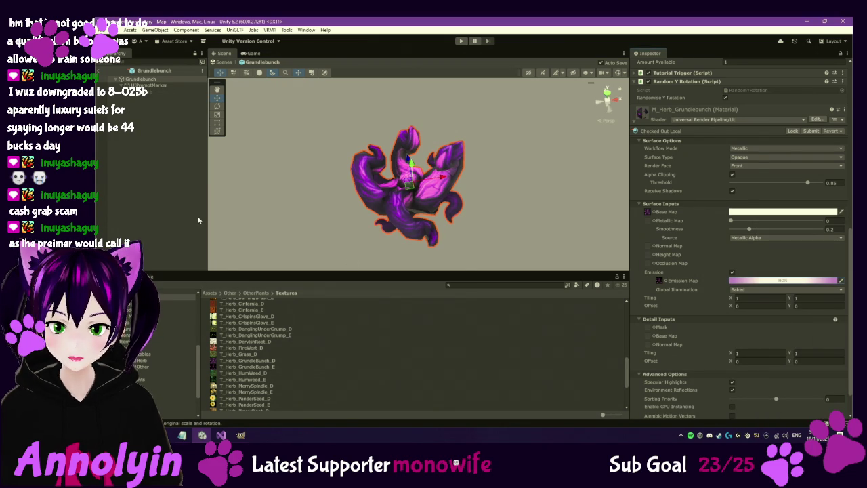
# Step: Open the Humweed prefab from the Collectables folder and locate its base texture
pyautogui.click(143, 356)
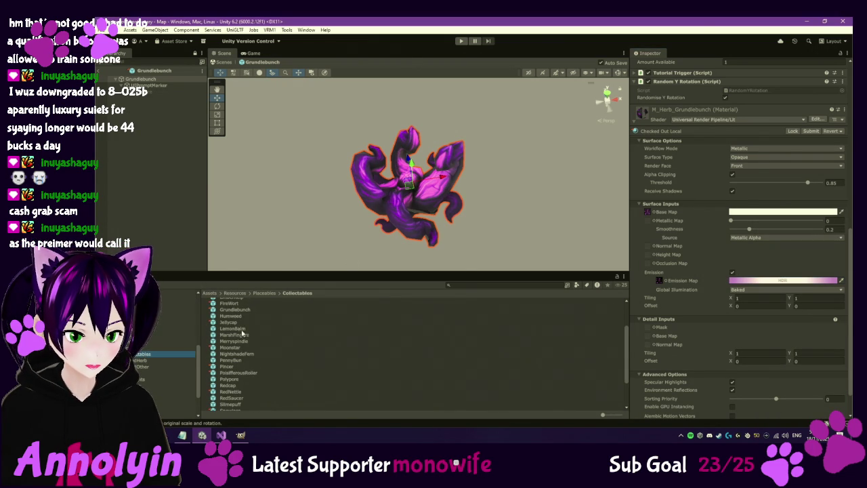
pyautogui.doubleClick(231, 316)
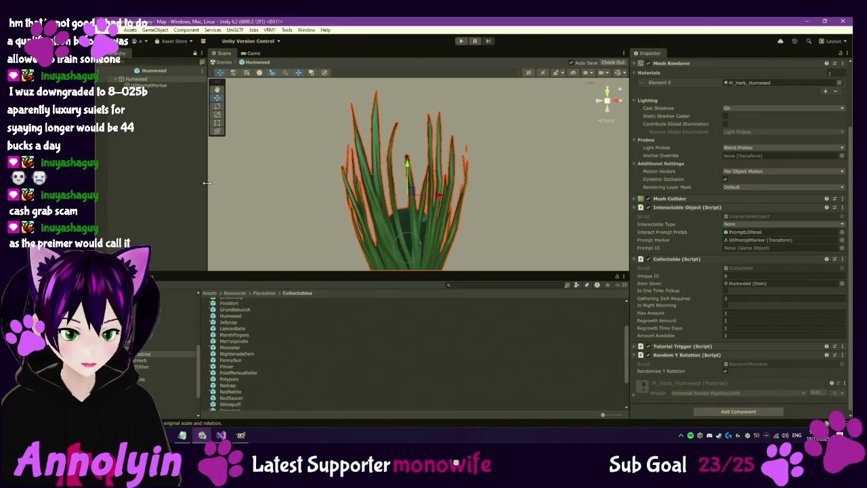
pyautogui.scroll(-1, 640, 397)
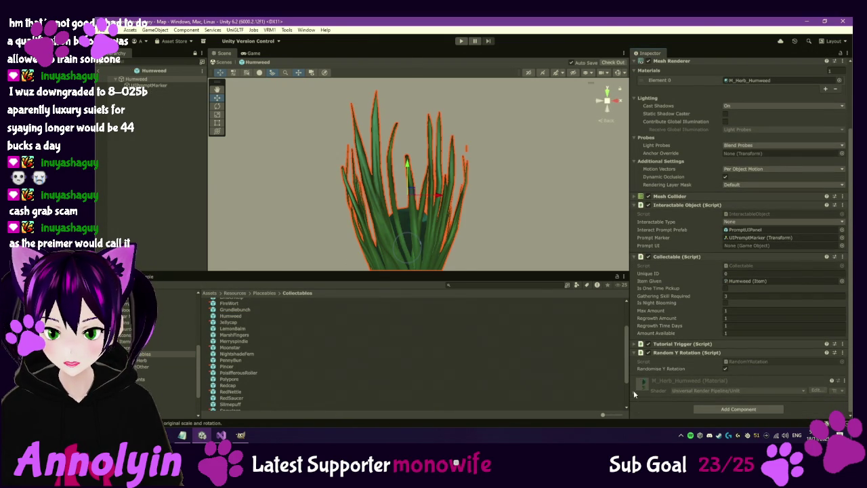
pyautogui.scroll(-4, 637, 391)
pyautogui.click(649, 380)
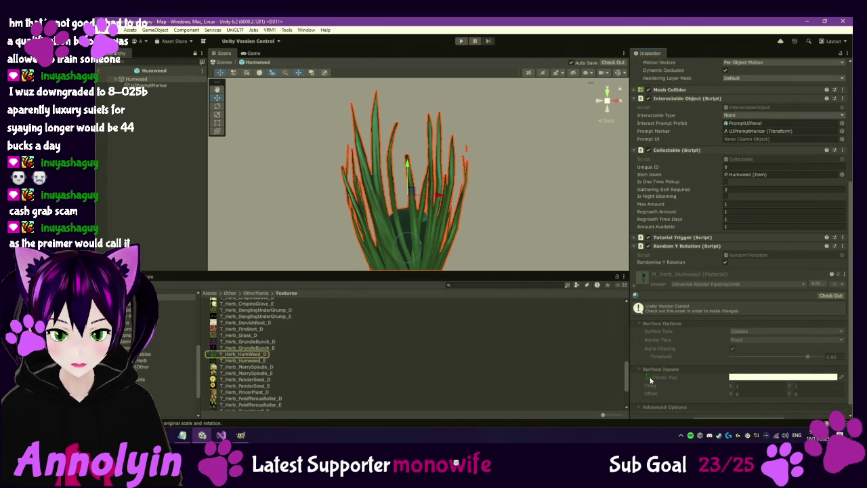
pyautogui.scroll(-1, 727, 333)
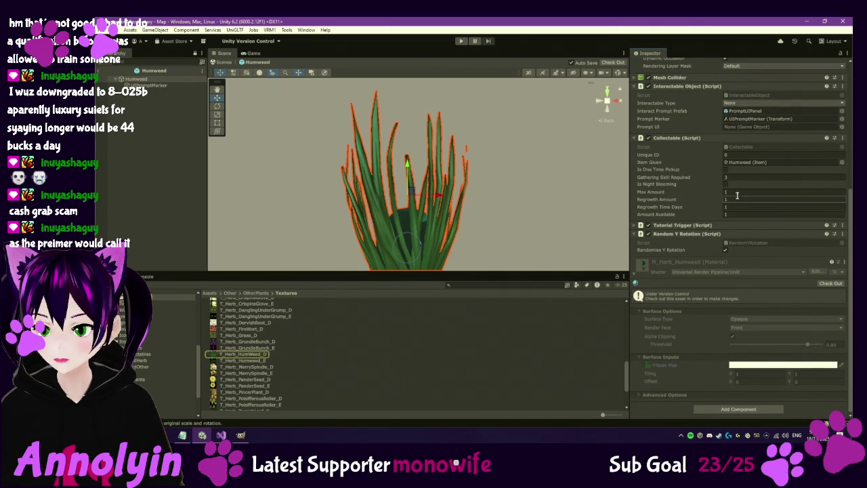
# Step: Check out M_Herb_Humweed, switch it from Lit to URP Simple Lit, and enable emission
pyautogui.click(833, 284)
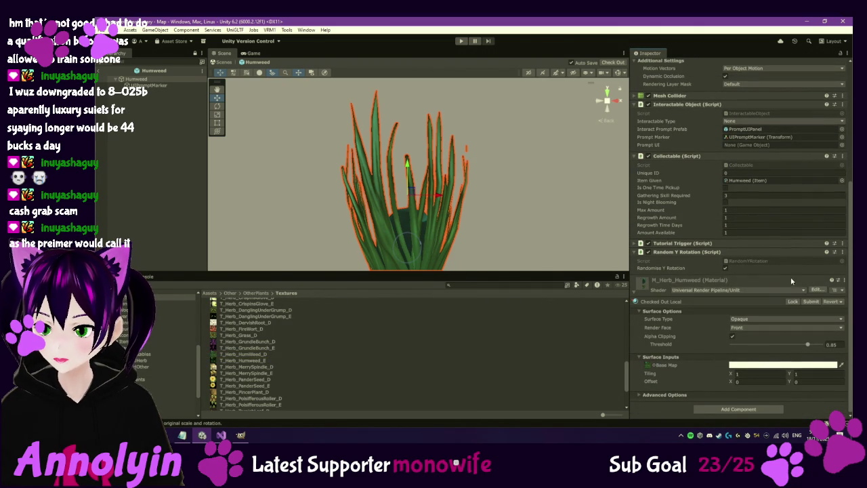
pyautogui.click(770, 291)
pyautogui.click(739, 347)
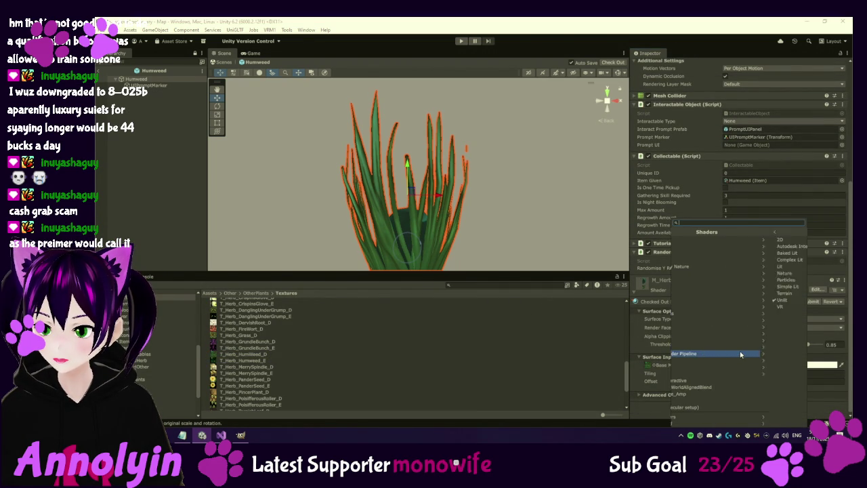
pyautogui.click(697, 267)
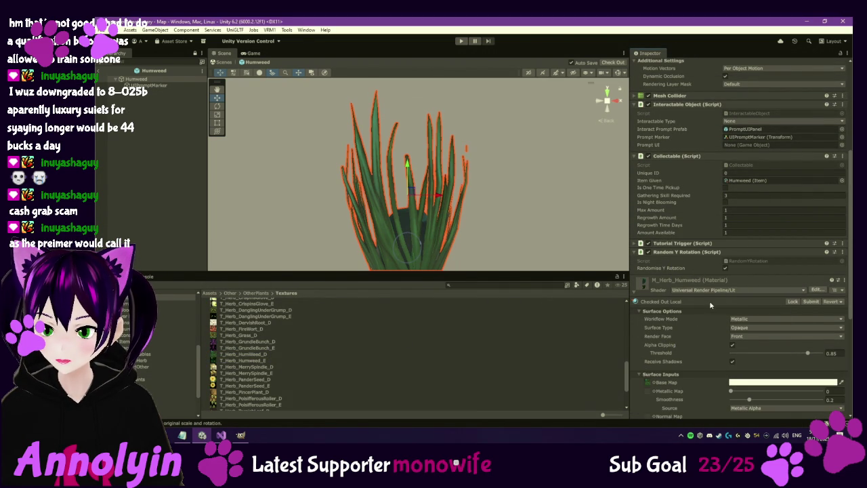
pyautogui.click(722, 288)
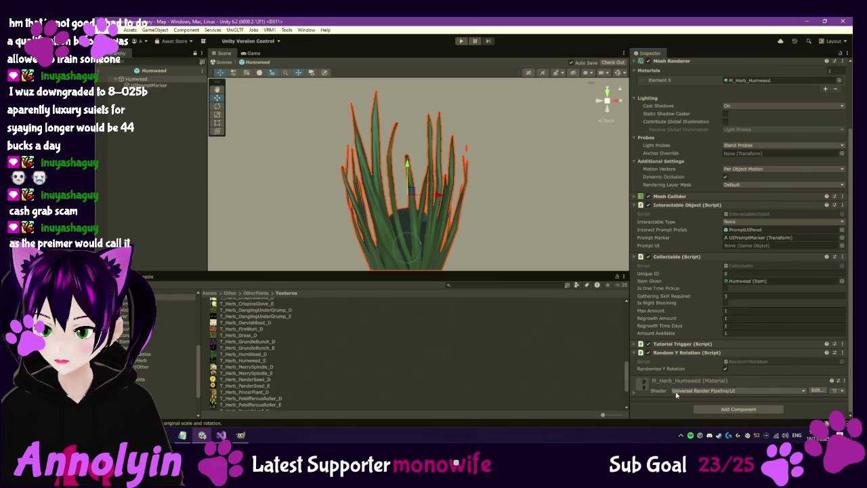
pyautogui.click(697, 391)
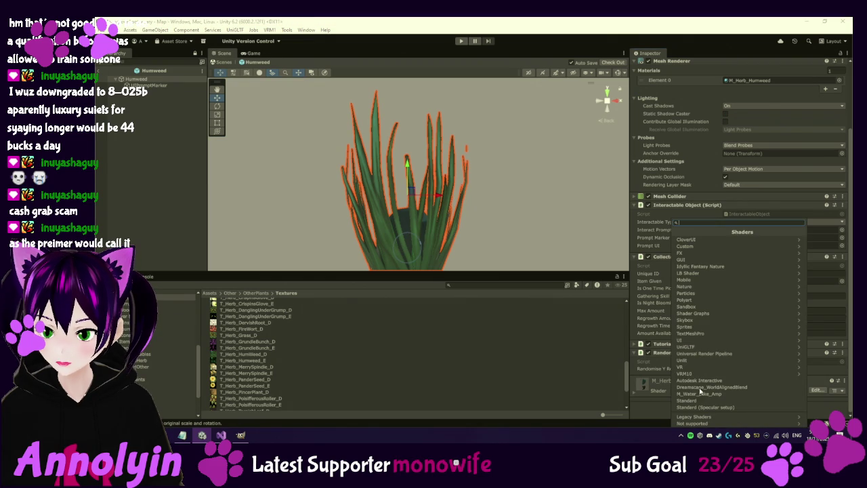
pyautogui.click(720, 357)
pyautogui.click(691, 286)
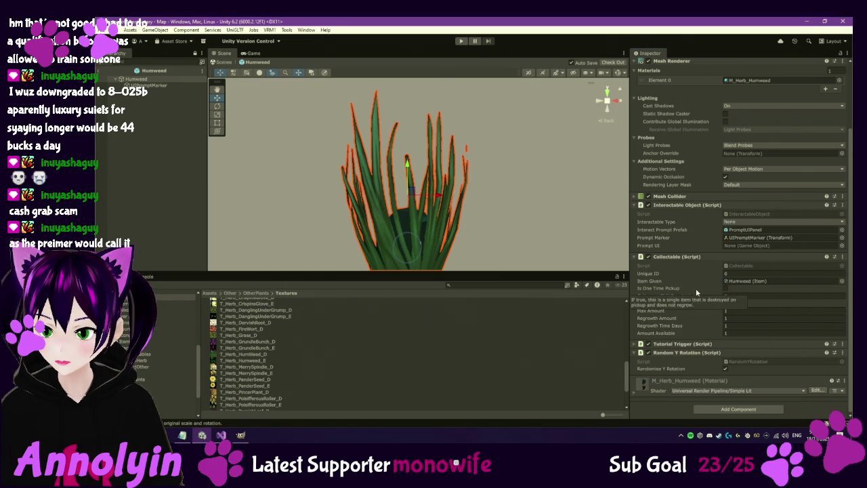
pyautogui.click(635, 391)
pyautogui.scroll(-5, 710, 347)
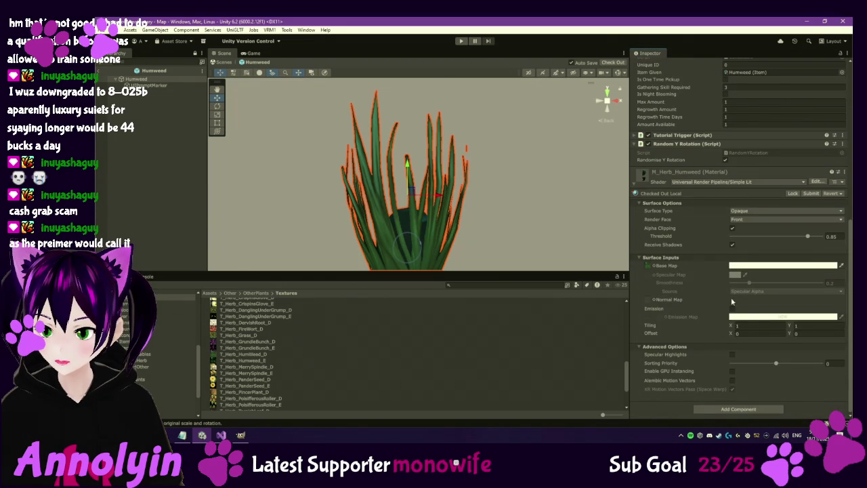
pyautogui.click(732, 310)
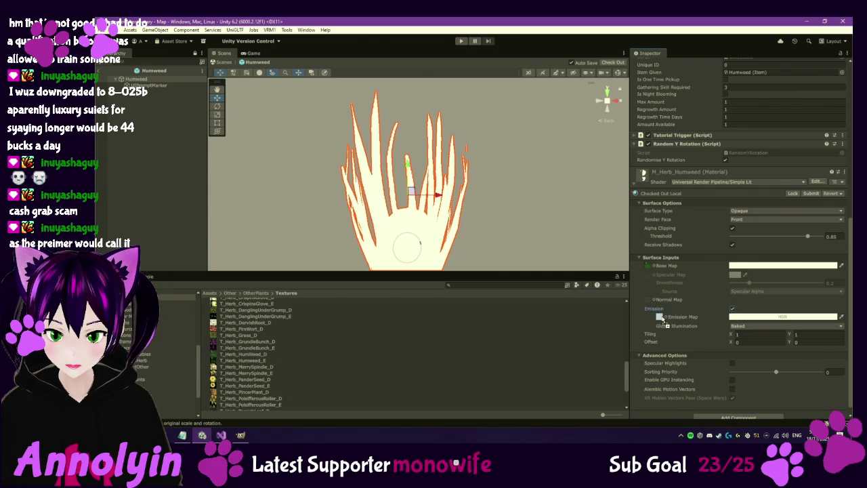
# Step: Give the Humweed material an emission texture and view the plant from the side
pyautogui.moveTo(662, 318); pyautogui.dragTo(662, 319)
pyautogui.click(615, 101)
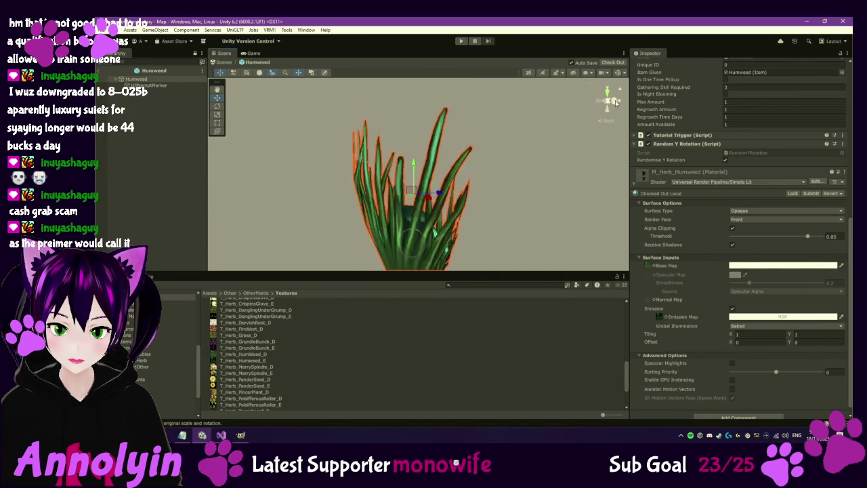
pyautogui.moveTo(460, 232); pyautogui.dragTo(458, 200)
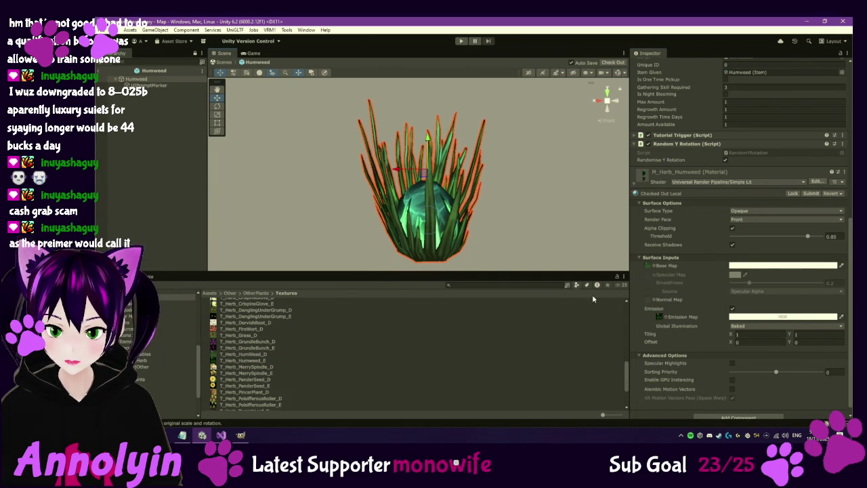
# Step: Tint Humweed's emission a pale mint green (125, 212, 150) at HDR intensity 2
pyautogui.click(772, 318)
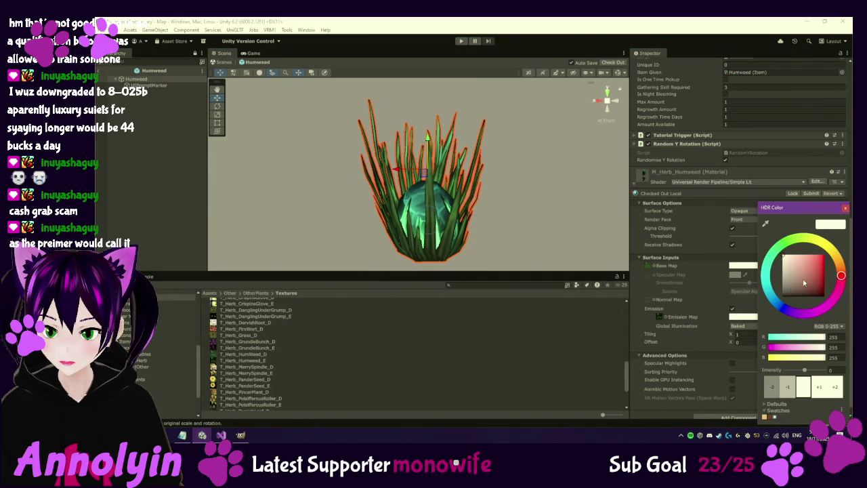
pyautogui.click(777, 254)
pyautogui.moveTo(786, 257); pyautogui.dragTo(826, 256)
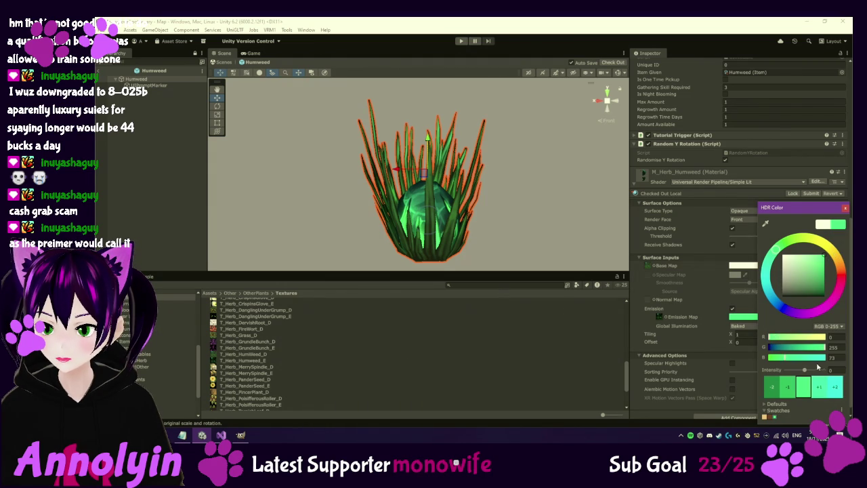
pyautogui.click(819, 387)
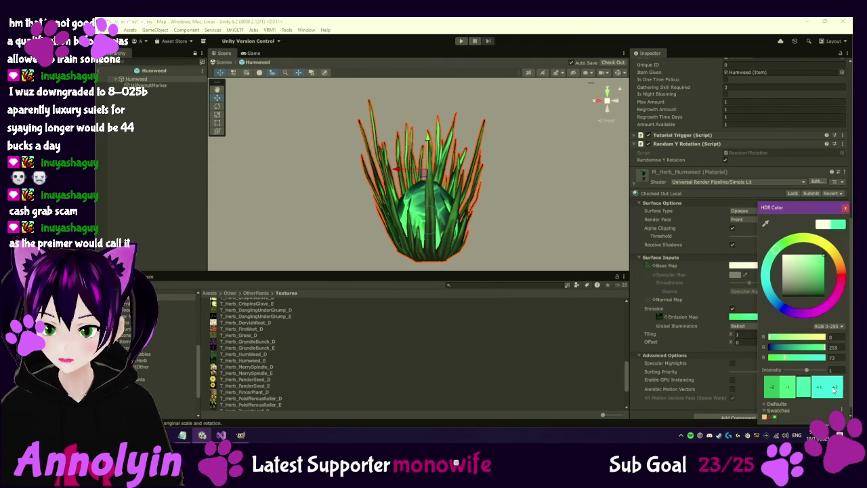
pyautogui.click(823, 388)
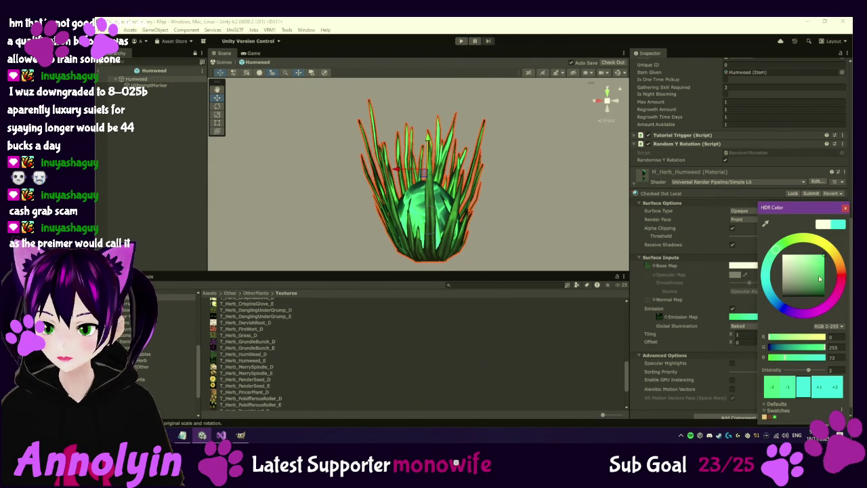
pyautogui.moveTo(824, 258)
pyautogui.mouseDown()
pyautogui.moveTo(808, 273)
pyautogui.moveTo(799, 261)
pyautogui.mouseUp()
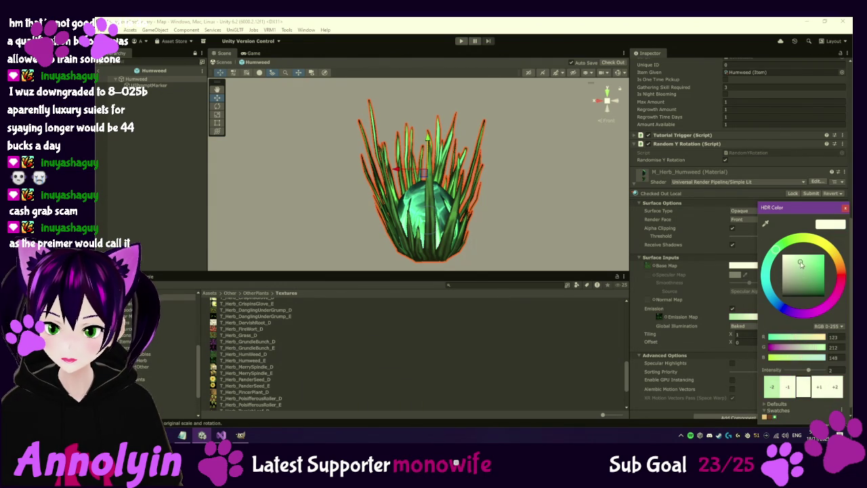
pyautogui.click(845, 209)
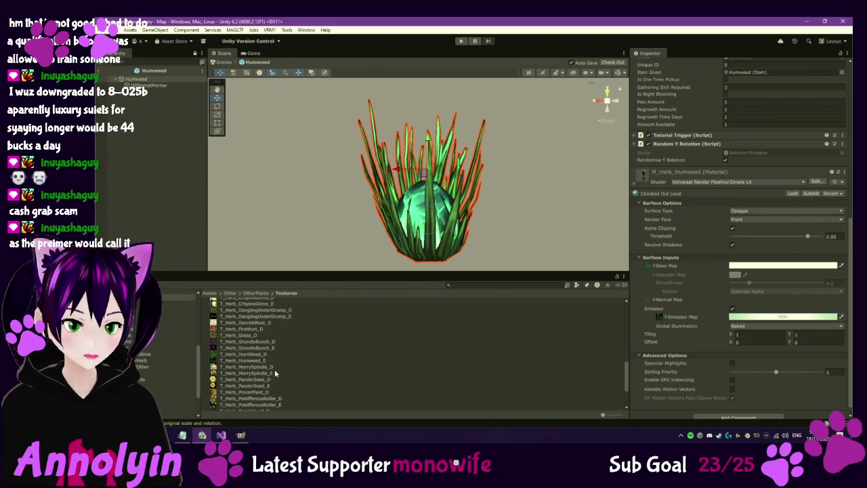
pyautogui.click(172, 353)
# Step: Inspect Jellycap's Prefab_Mushroom_04 M_Mushrooms material, then open the LemonBalm prefab
pyautogui.scroll(3, 249, 333)
pyautogui.click(235, 323)
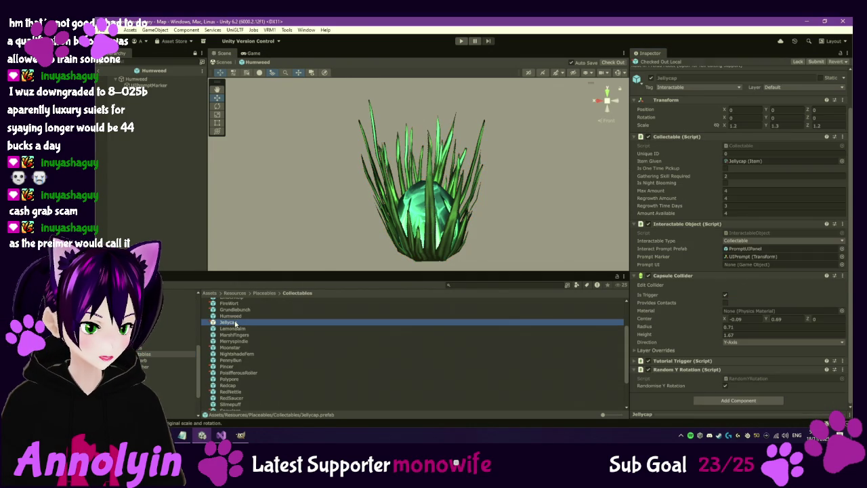
pyautogui.doubleClick(233, 323)
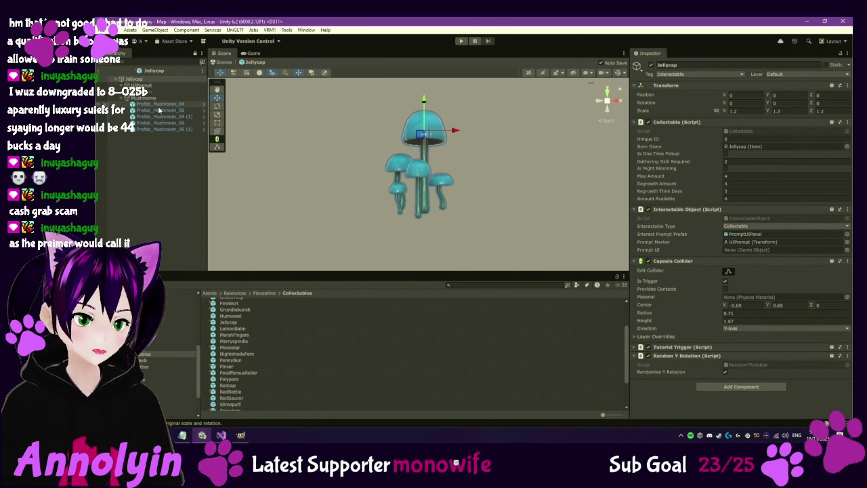
pyautogui.click(146, 105)
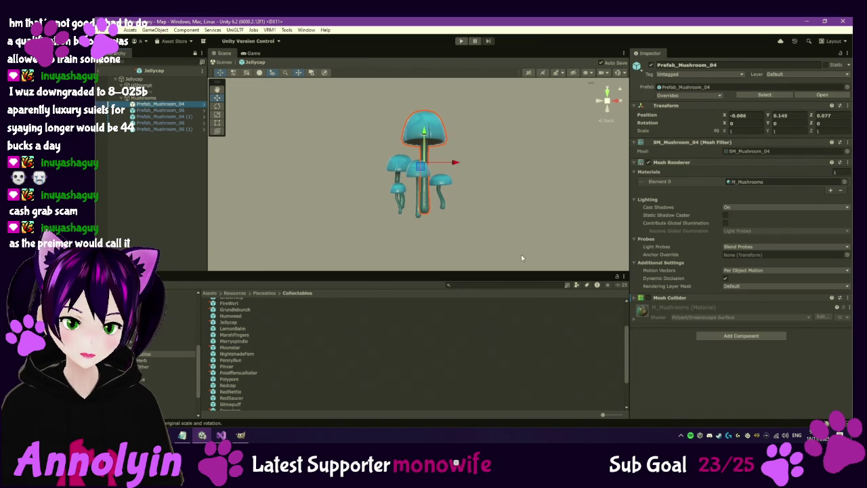
pyautogui.click(633, 318)
pyautogui.scroll(-3, 674, 336)
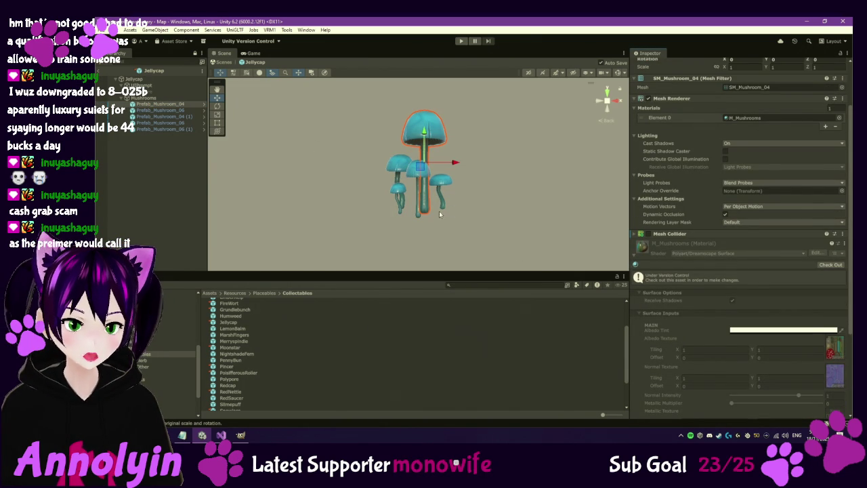
pyautogui.click(233, 329)
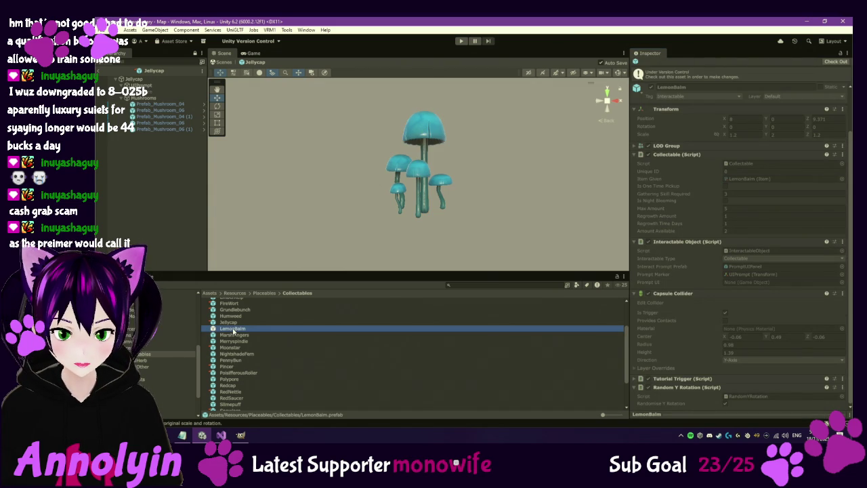
pyautogui.doubleClick(233, 329)
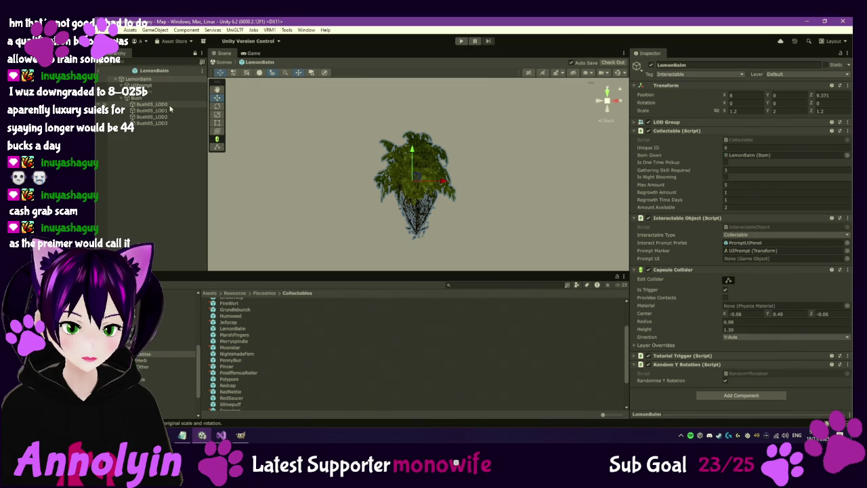
# Step: Open MarshFingers and inspect Herb_Brittlebright's M_Herb_Brittlebright Unlit material settings
pyautogui.doubleClick(234, 335)
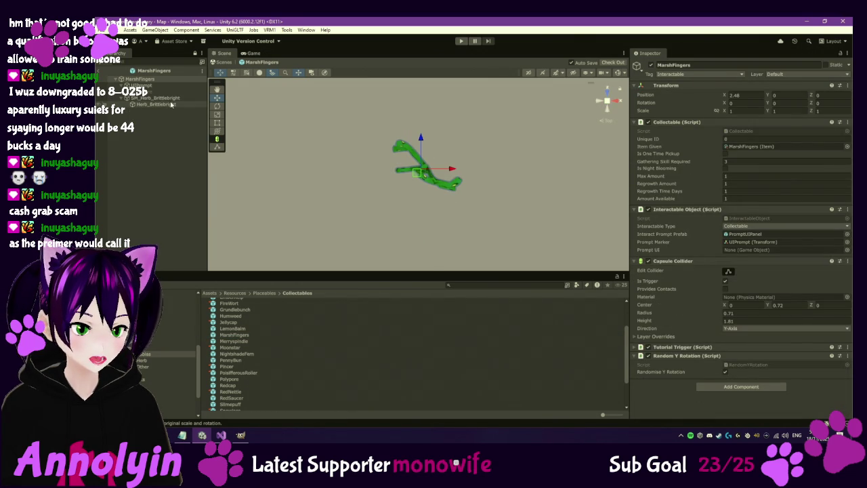
pyautogui.click(171, 105)
pyautogui.click(171, 99)
pyautogui.click(171, 104)
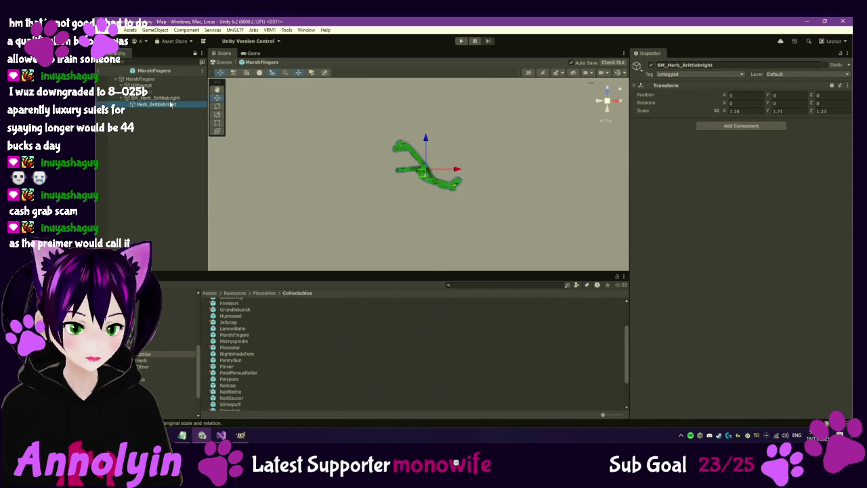
pyautogui.click(634, 298)
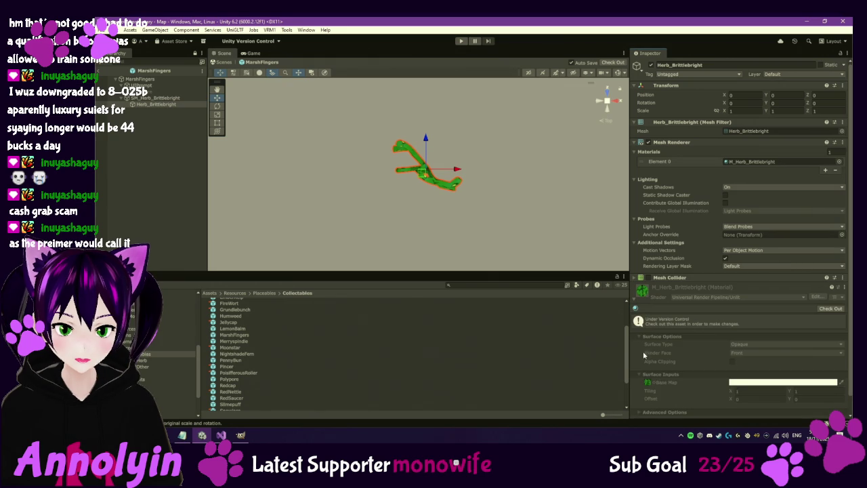
# Step: Check out M_Herb_Brittlebright and switch its shader to URP Lit after trying Simple Lit
pyautogui.click(648, 383)
pyautogui.scroll(-1, 661, 339)
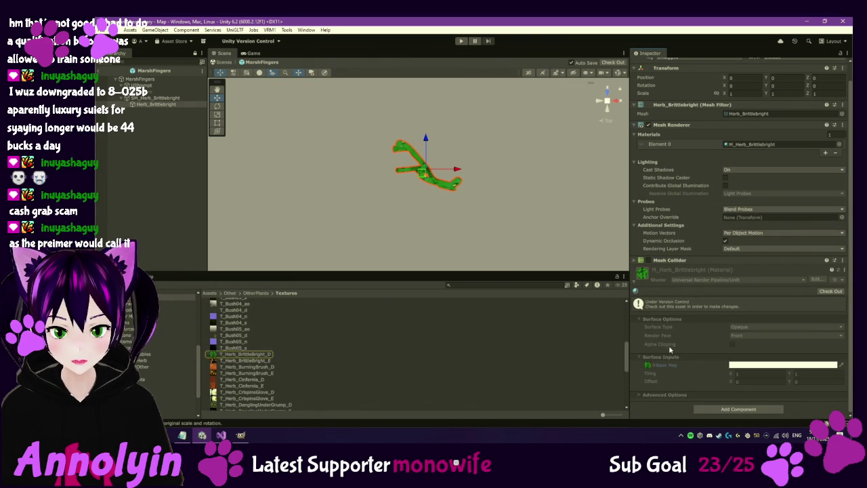
pyautogui.click(832, 291)
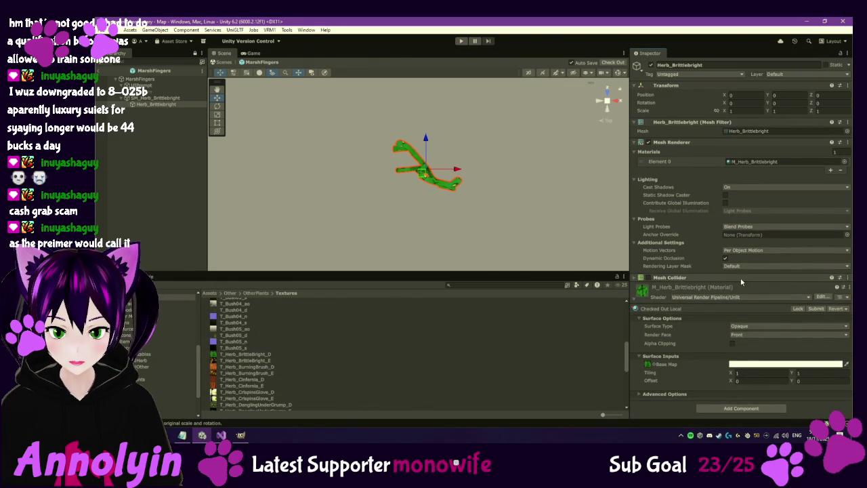
pyautogui.click(749, 299)
pyautogui.click(737, 354)
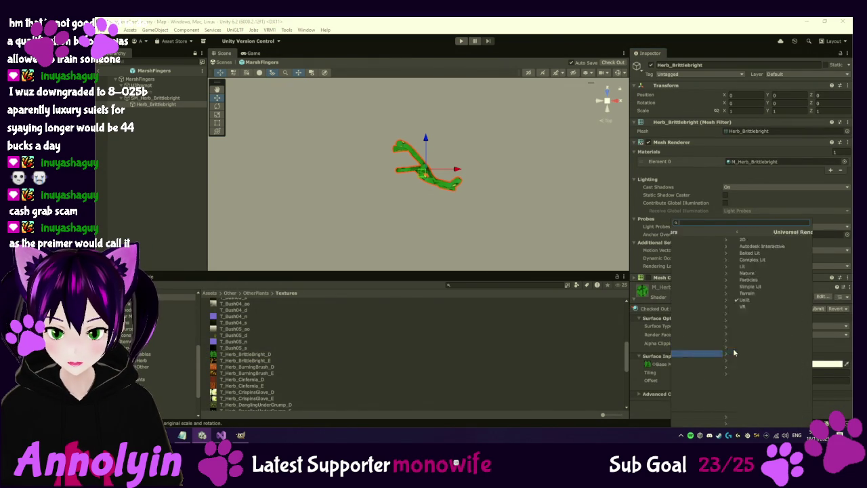
pyautogui.click(701, 288)
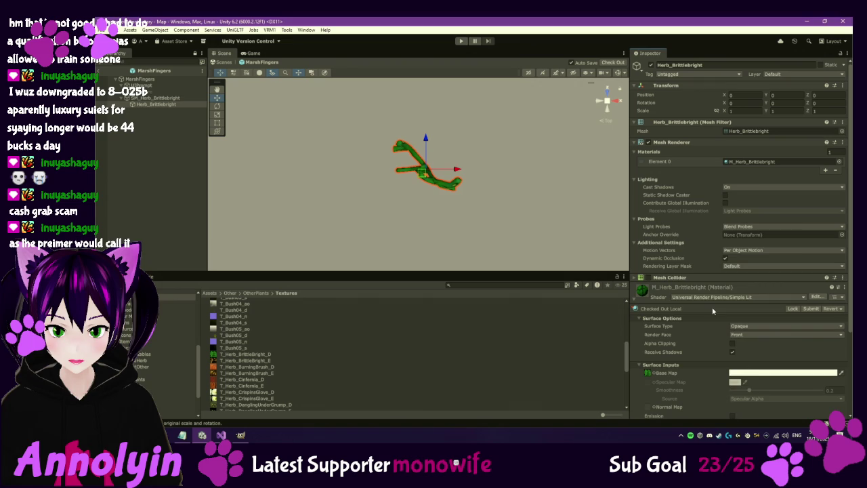
pyautogui.click(714, 297)
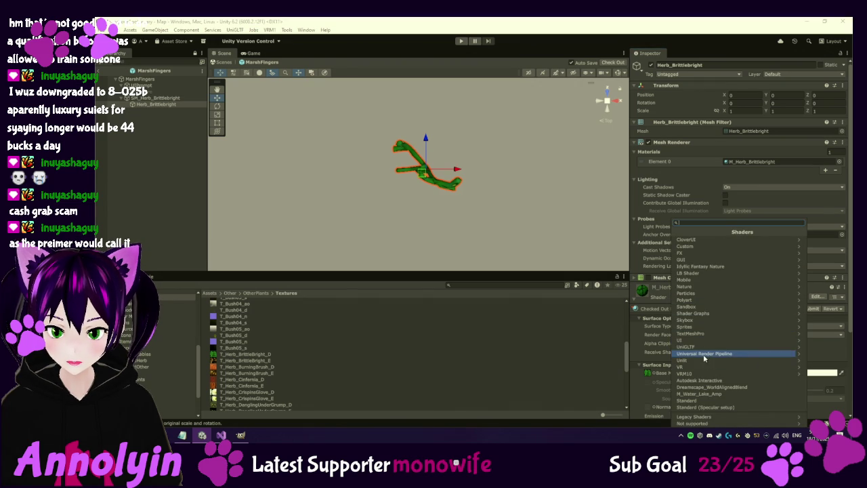
pyautogui.click(705, 353)
pyautogui.click(693, 268)
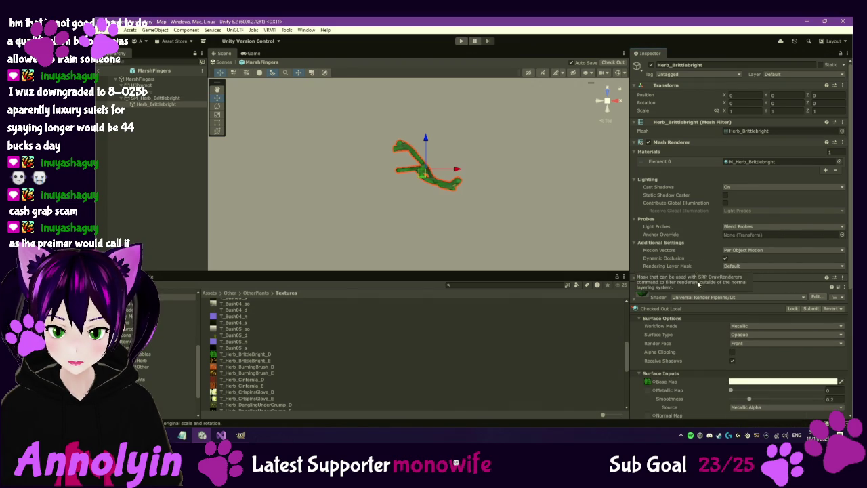
# Step: Enable emission with T_Herb_BrittleBright_E as the emission map
pyautogui.moveTo(451, 220)
pyautogui.mouseDown()
pyautogui.moveTo(434, 214)
pyautogui.moveTo(468, 169)
pyautogui.moveTo(436, 89)
pyautogui.moveTo(443, 185)
pyautogui.mouseUp()
pyautogui.scroll(-3, 698, 360)
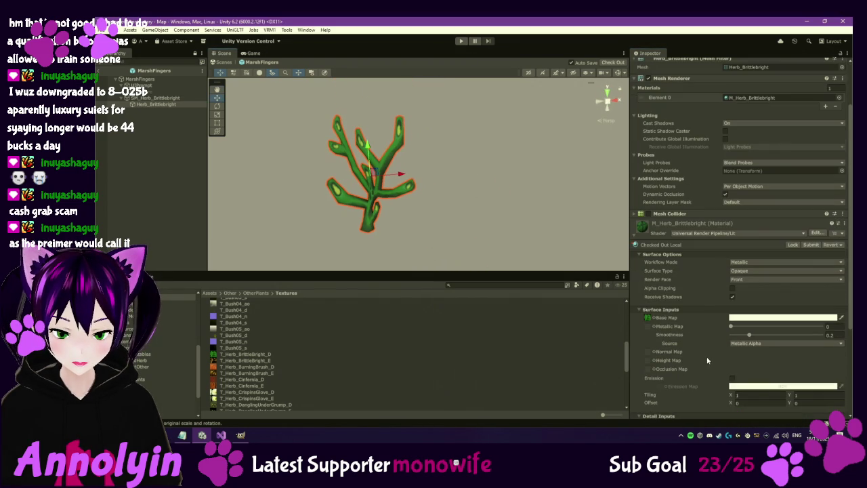
pyautogui.click(732, 378)
pyautogui.moveTo(258, 361); pyautogui.dragTo(661, 387)
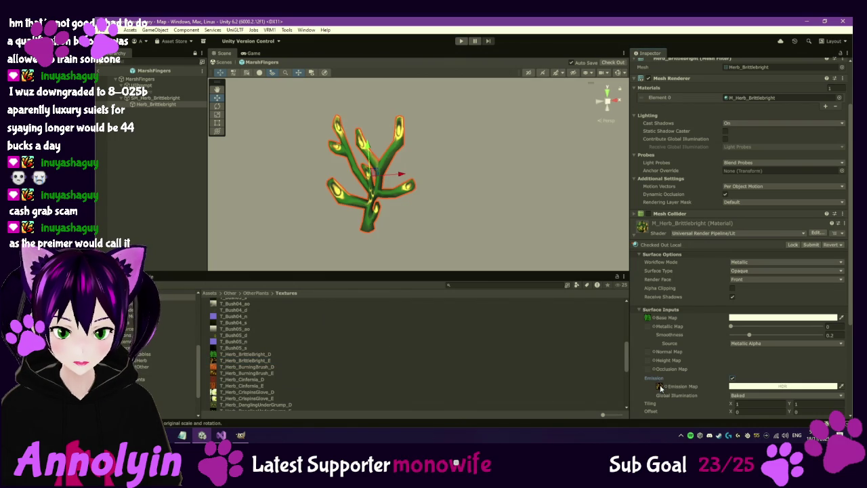
# Step: Tint Brittlebright's emission green (21, 147, 28) at HDR intensity 1
pyautogui.click(782, 387)
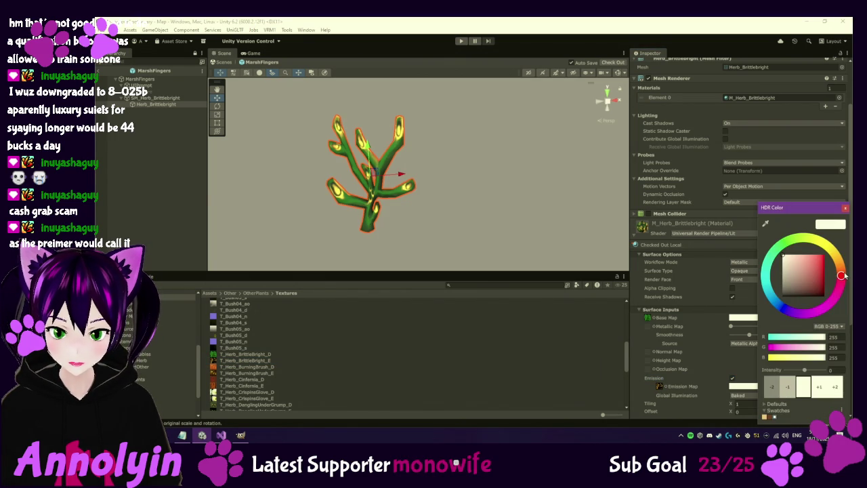
pyautogui.moveTo(842, 274)
pyautogui.mouseDown()
pyautogui.moveTo(832, 250)
pyautogui.moveTo(800, 242)
pyautogui.mouseUp()
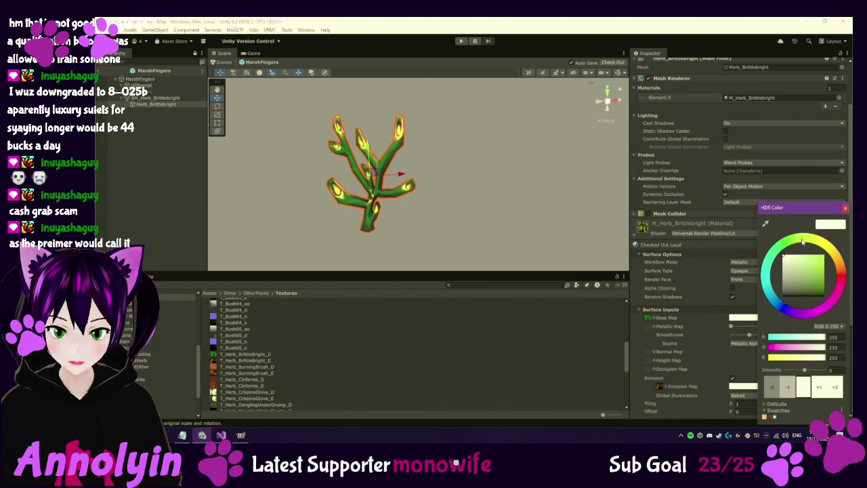
pyautogui.moveTo(798, 263)
pyautogui.mouseDown()
pyautogui.moveTo(820, 262)
pyautogui.moveTo(820, 275)
pyautogui.mouseUp()
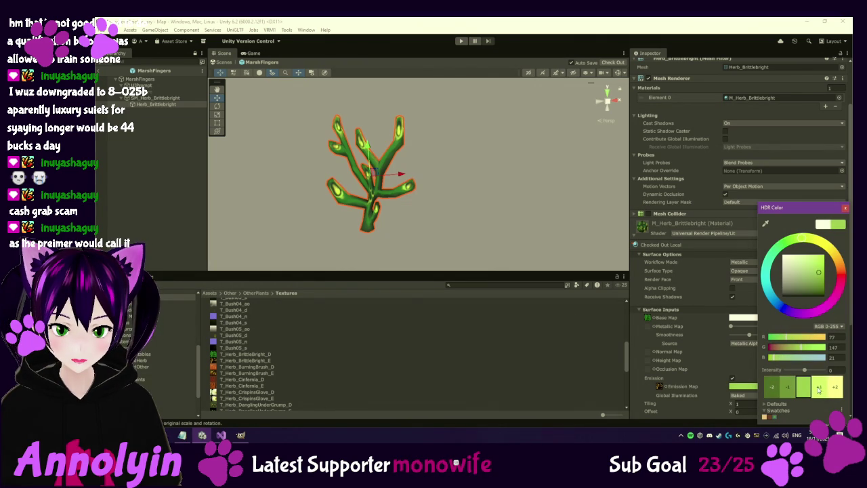
pyautogui.click(785, 247)
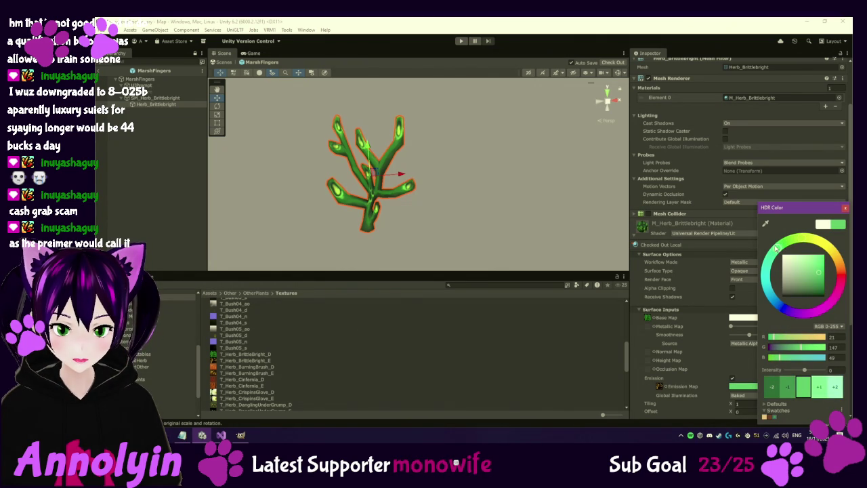
pyautogui.click(818, 387)
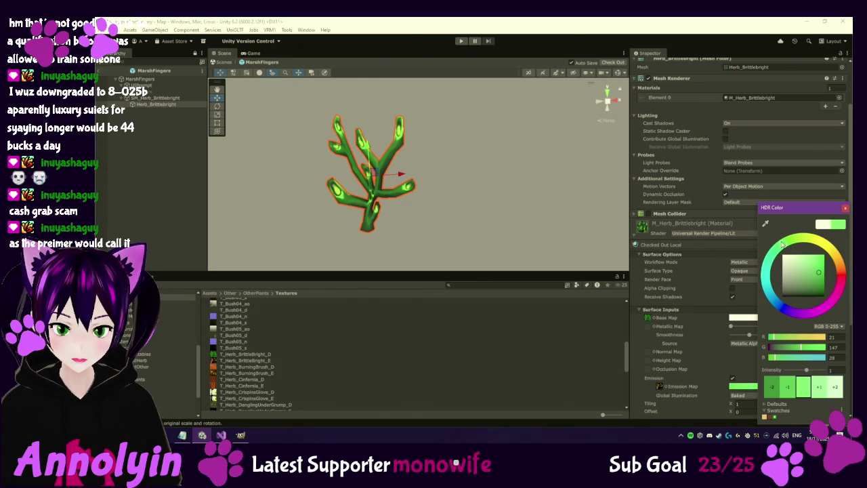
pyautogui.click(846, 209)
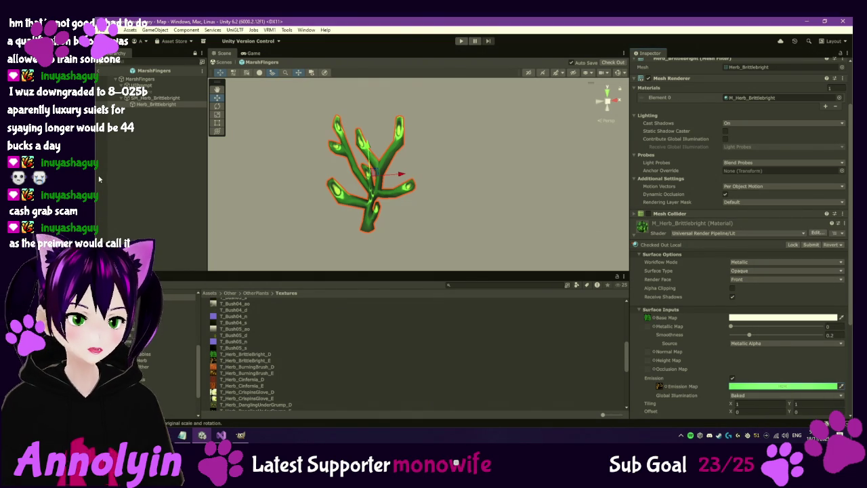
# Step: Open the Merryspindle prefab and check out its Herb_Merryspindle material
pyautogui.click(143, 354)
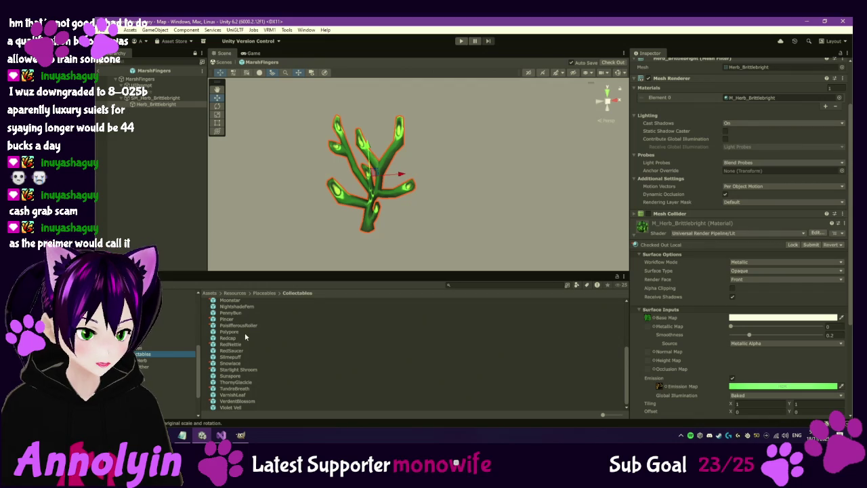
pyautogui.scroll(2, 248, 327)
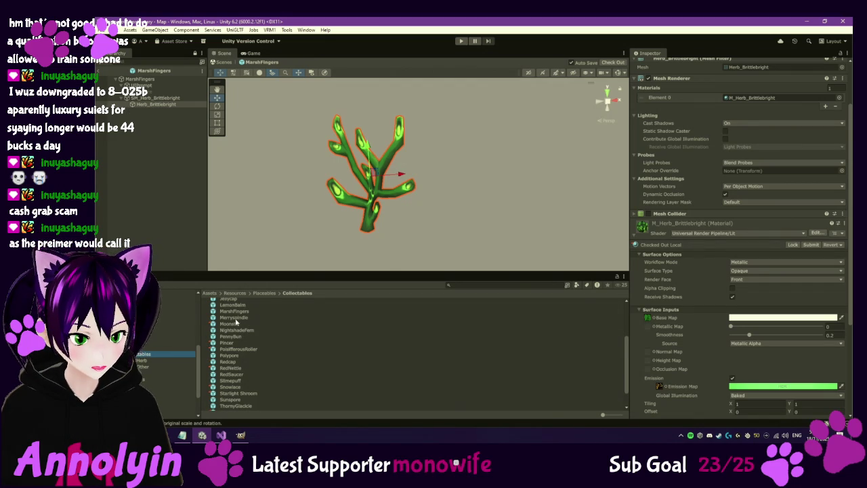
pyautogui.click(234, 318)
pyautogui.doubleClick(235, 320)
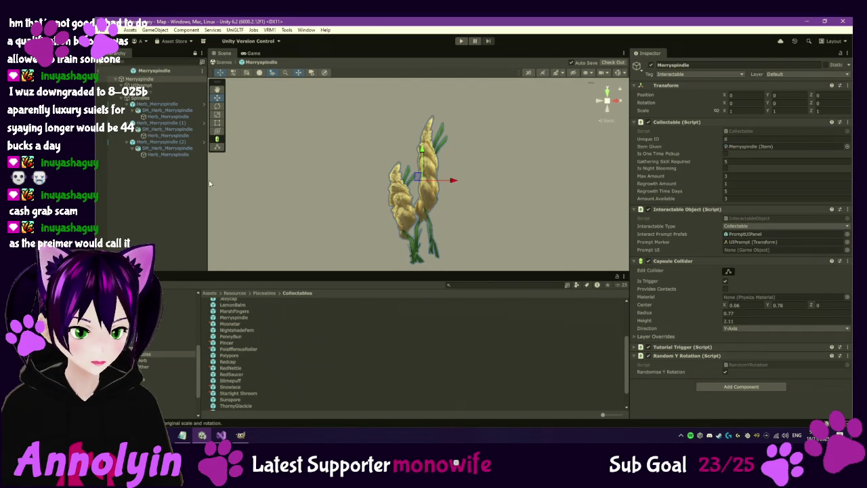
pyautogui.click(181, 155)
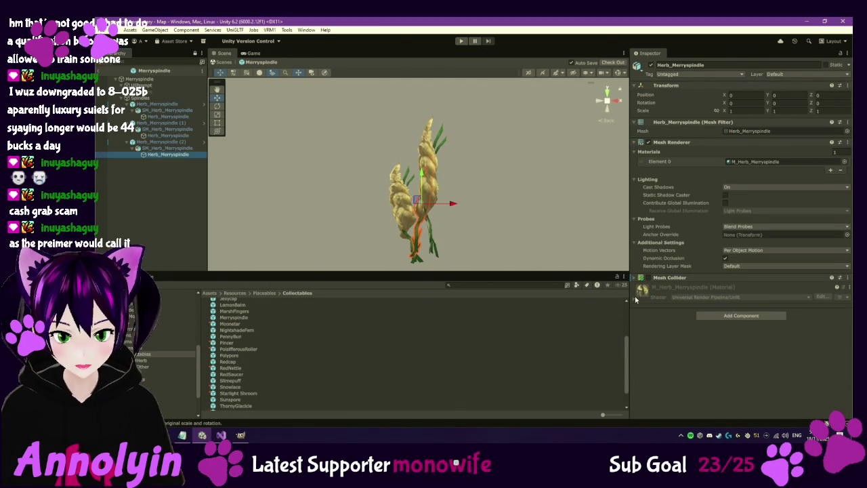
pyautogui.click(825, 309)
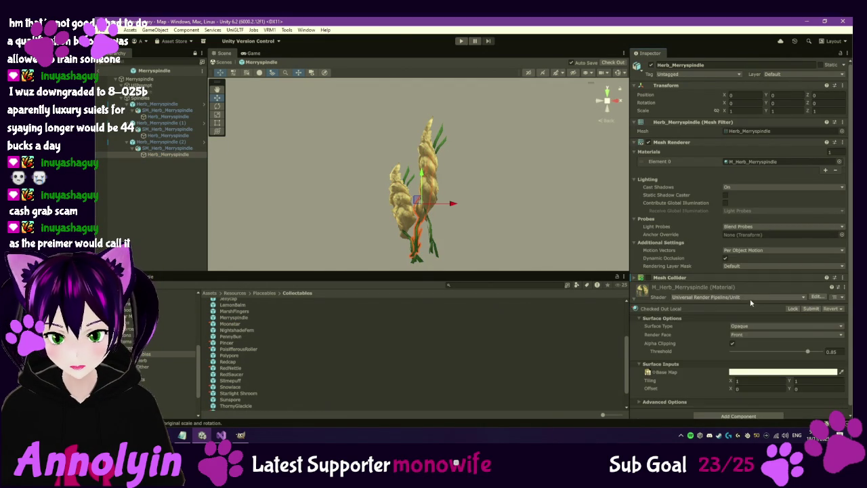
# Step: Switch M_Herb_Merryspindle to Simple Lit, then settle on the URP Unlit shader
pyautogui.click(745, 295)
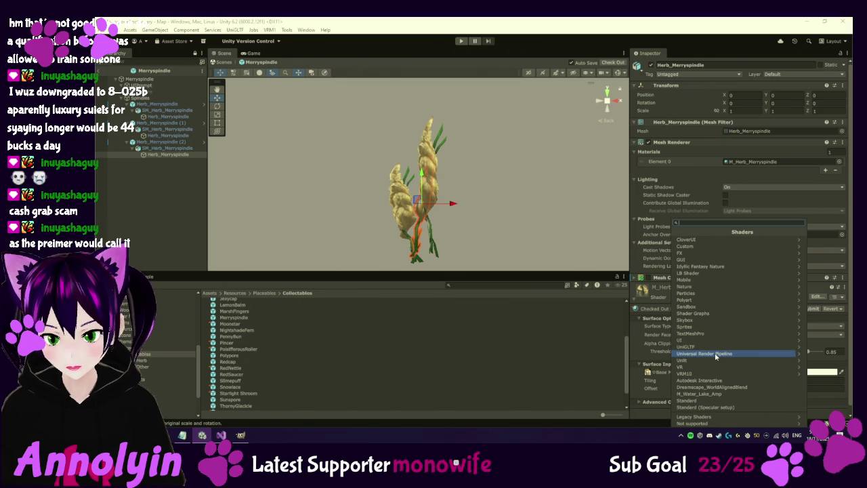
pyautogui.click(716, 354)
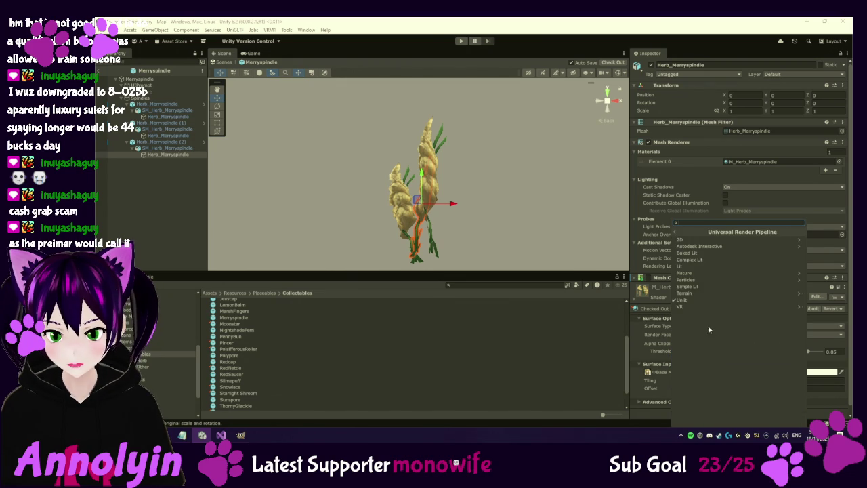
pyautogui.click(694, 285)
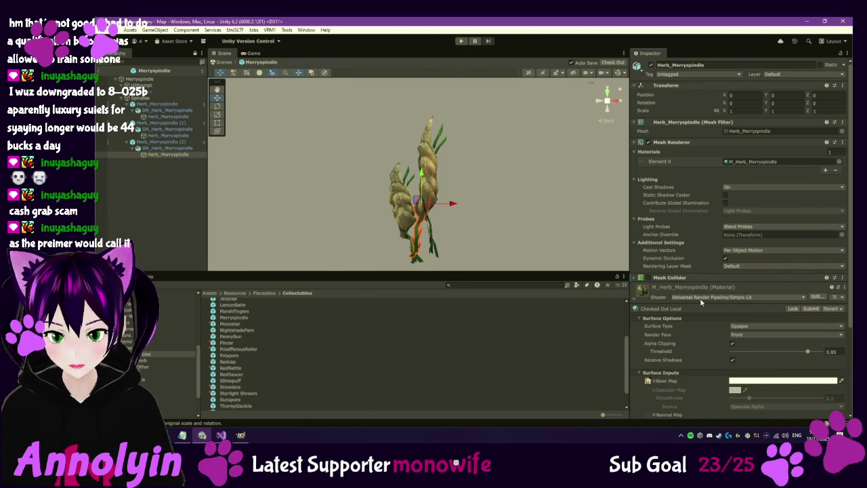
pyautogui.click(704, 300)
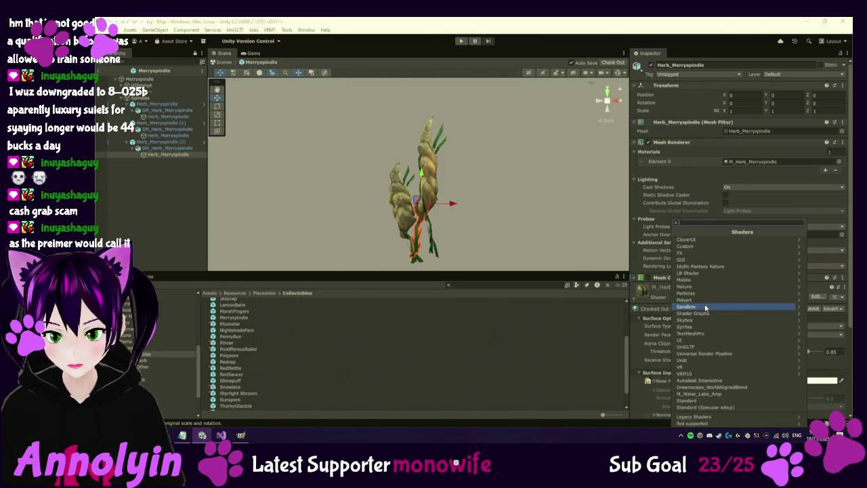
pyautogui.click(708, 357)
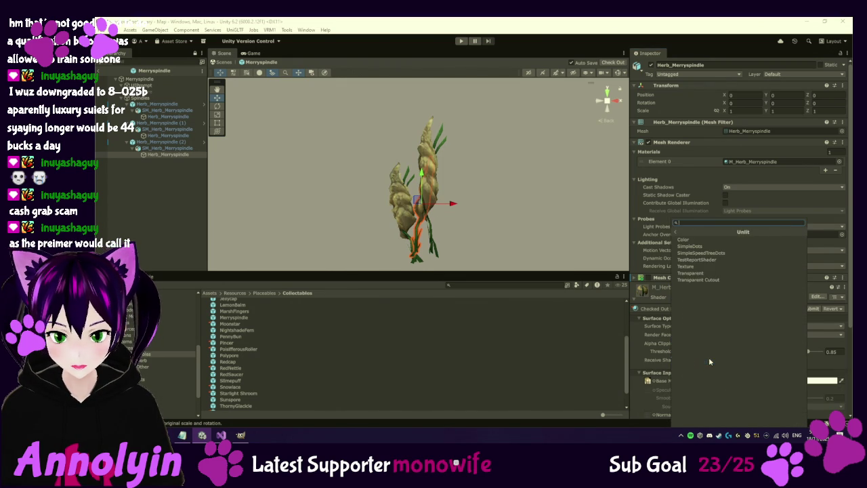
pyautogui.click(674, 234)
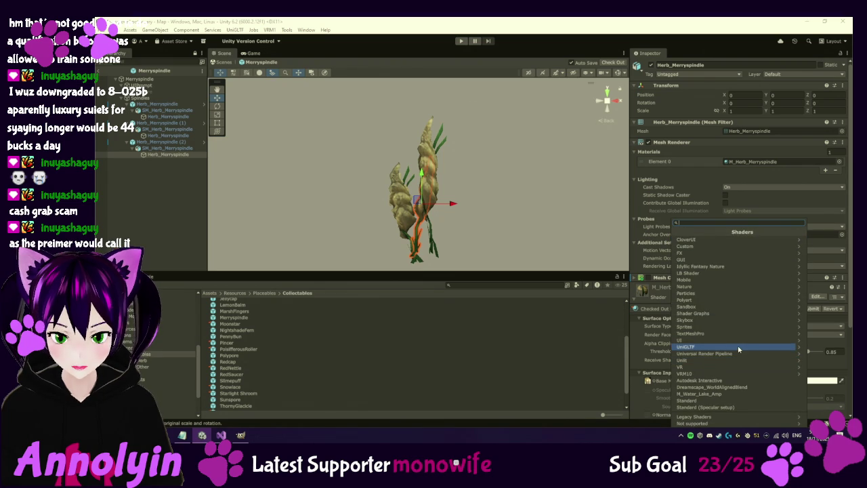
pyautogui.click(708, 353)
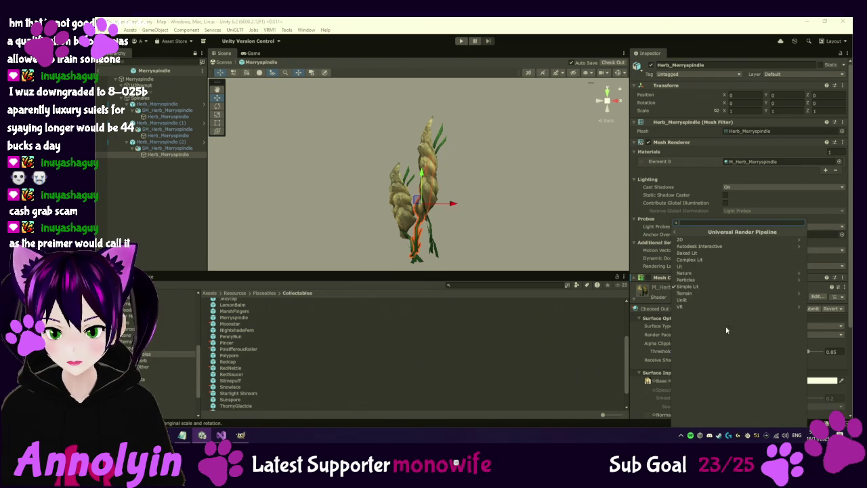
pyautogui.click(700, 300)
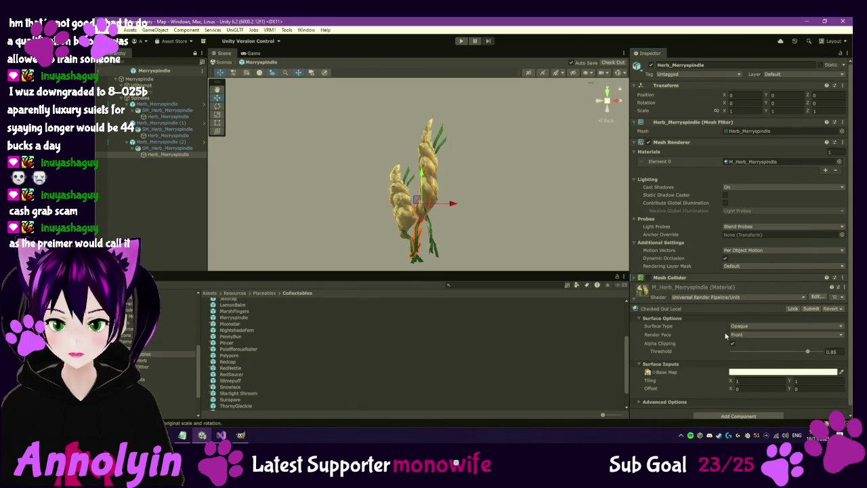
pyautogui.scroll(-1, 689, 353)
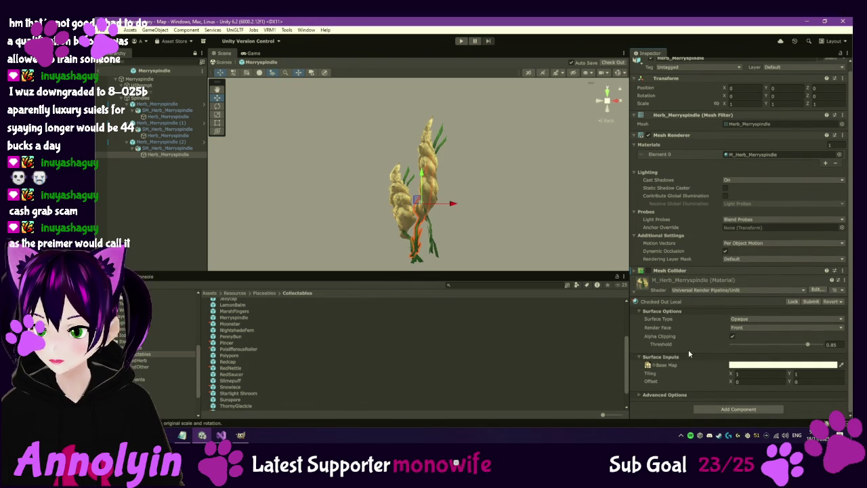
pyautogui.click(704, 291)
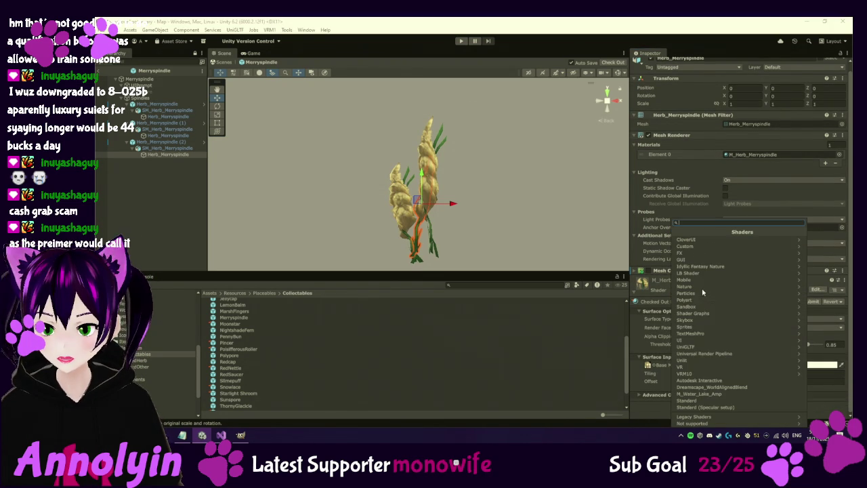
# Step: Switch Merryspindle's material to URP Simple Lit and assign T_Herb_MerrySpindle_E as emission map
pyautogui.click(722, 354)
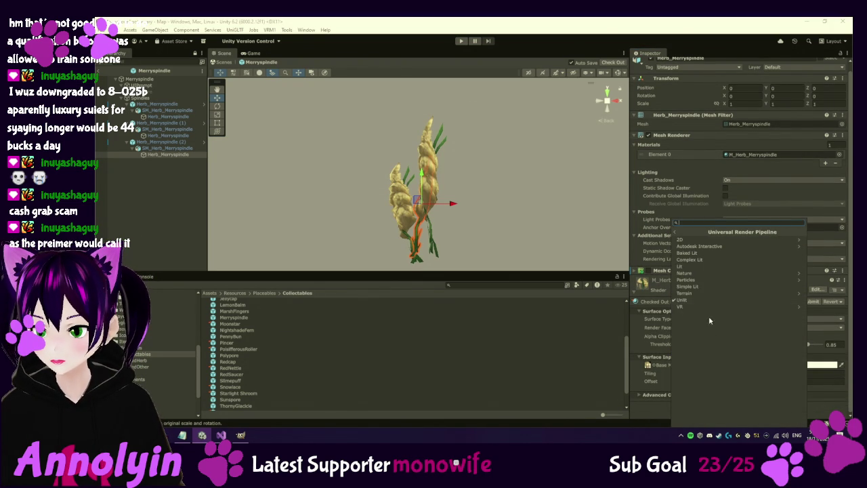
pyautogui.click(688, 286)
pyautogui.scroll(-3, 713, 361)
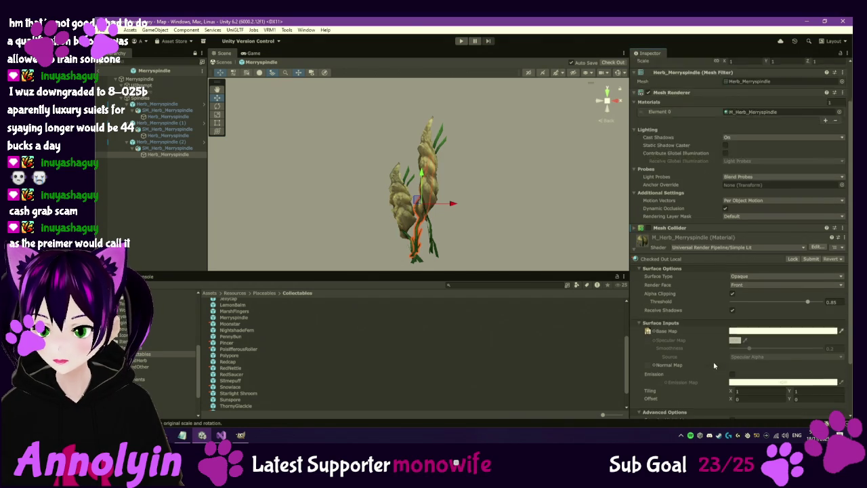
pyautogui.click(647, 310)
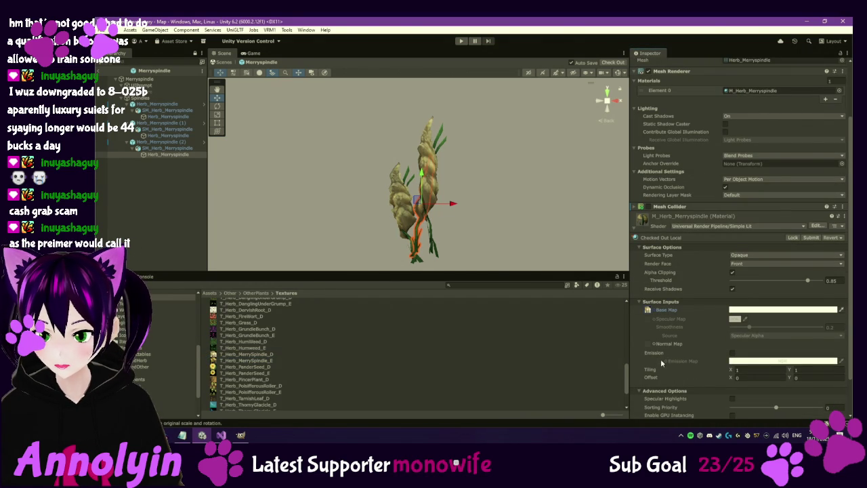
pyautogui.click(730, 353)
pyautogui.click(274, 361)
pyautogui.moveTo(274, 361); pyautogui.dragTo(661, 361)
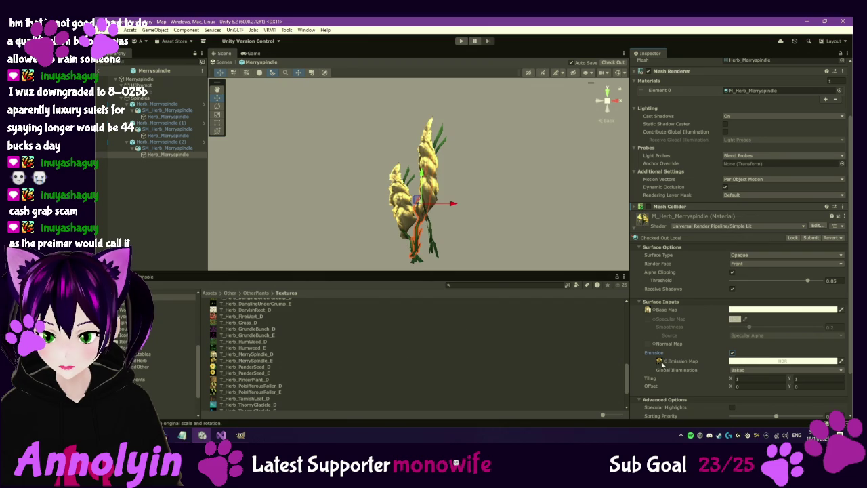
# Step: Adjust the emission tint colour, then switch emission off for the herb material
pyautogui.click(777, 361)
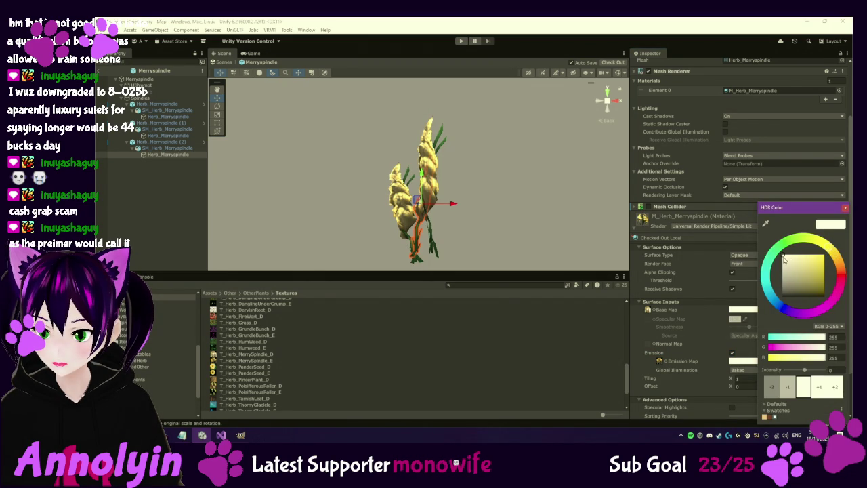
pyautogui.moveTo(799, 258); pyautogui.dragTo(793, 264)
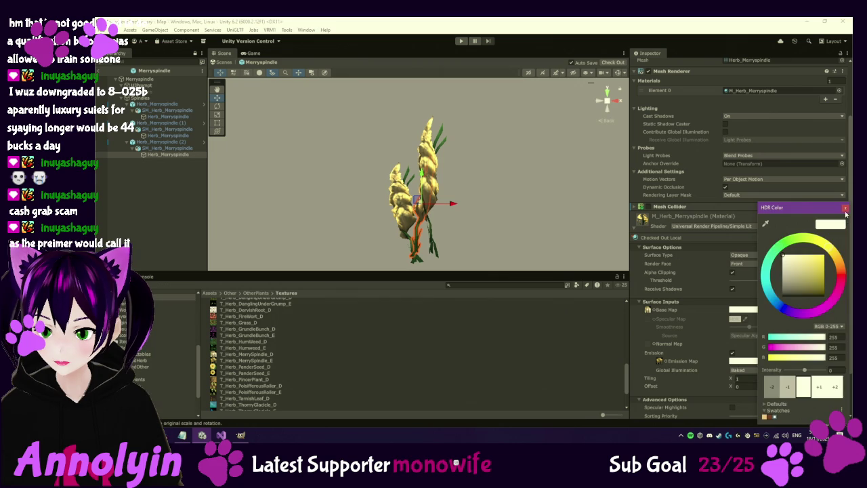
pyautogui.click(733, 339)
pyautogui.click(732, 352)
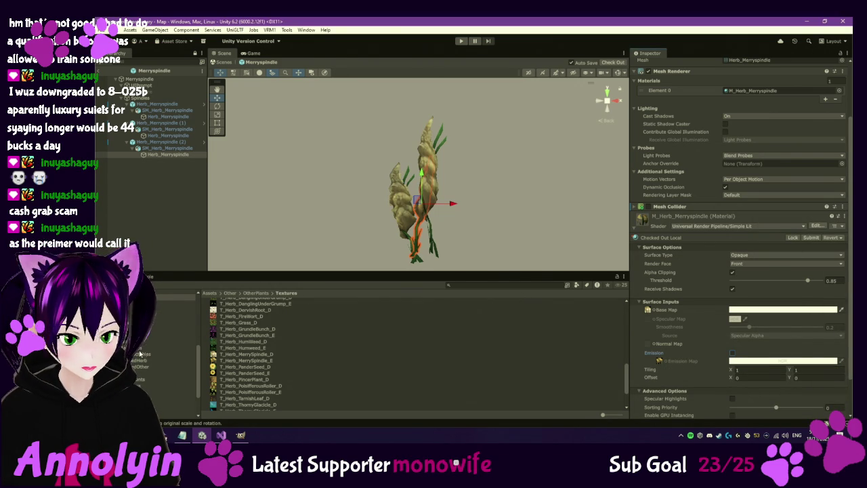
pyautogui.click(140, 353)
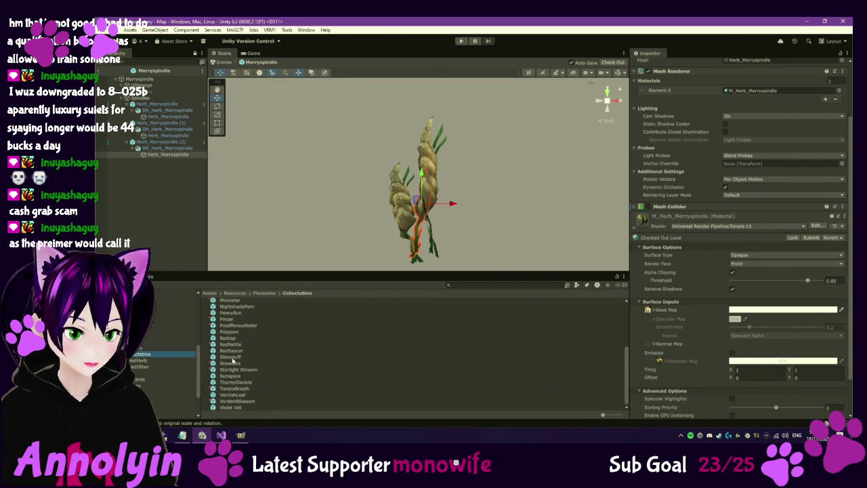
# Step: Open PoisifferousRoller, check out its herb material, and switch it to URP Simple Lit
pyautogui.scroll(2, 234, 330)
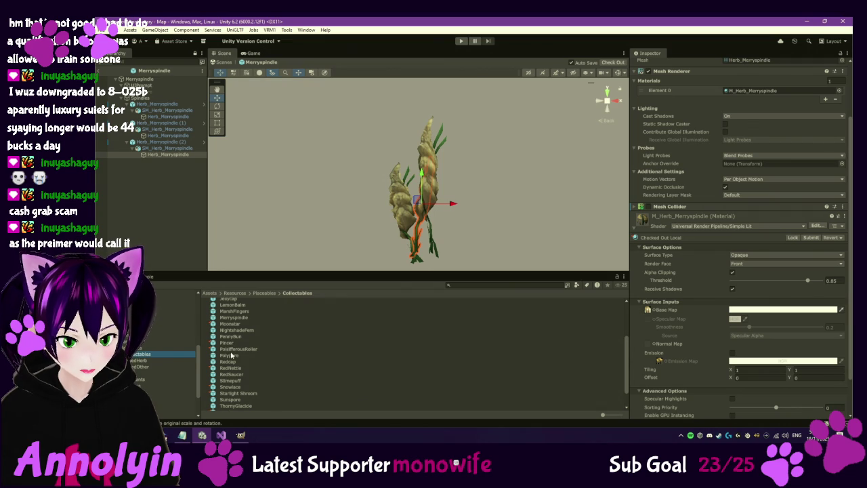
pyautogui.doubleClick(231, 348)
pyautogui.click(187, 104)
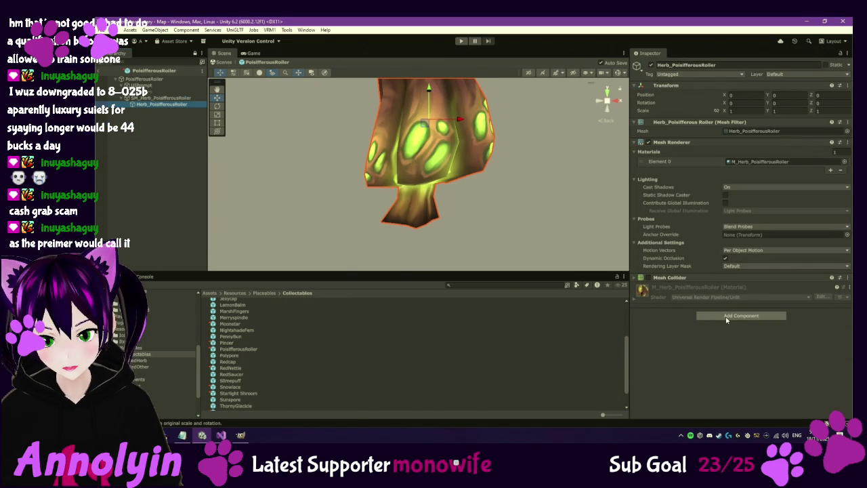
pyautogui.click(635, 295)
pyautogui.click(832, 309)
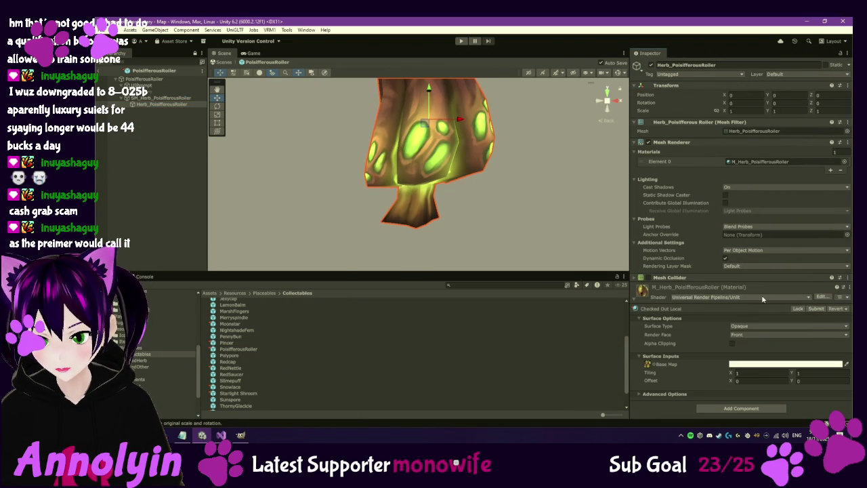
pyautogui.click(750, 297)
pyautogui.click(742, 354)
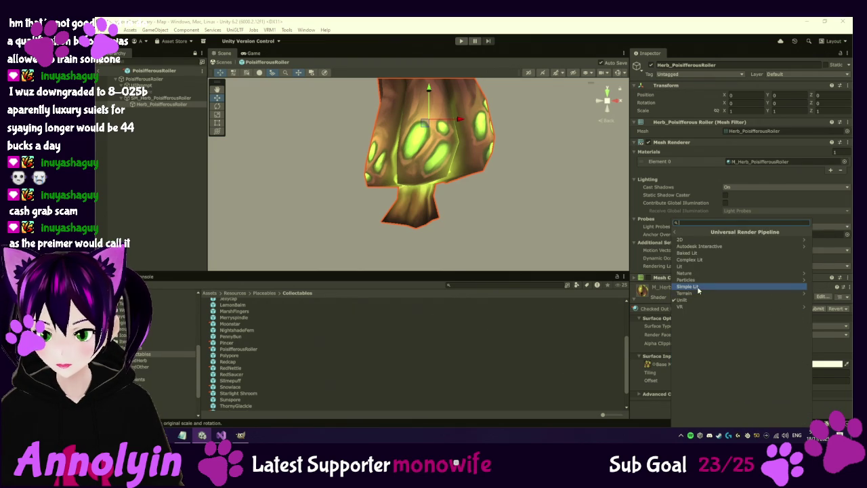
pyautogui.click(698, 290)
# Step: Enable emission with the emission map assigned and a white HDR colour at intensity 1
pyautogui.scroll(-3, 750, 343)
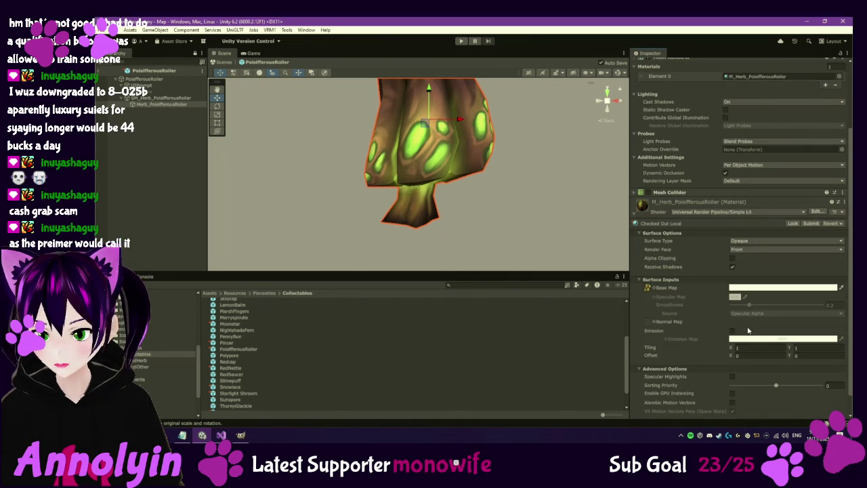
pyautogui.click(731, 330)
pyautogui.click(647, 288)
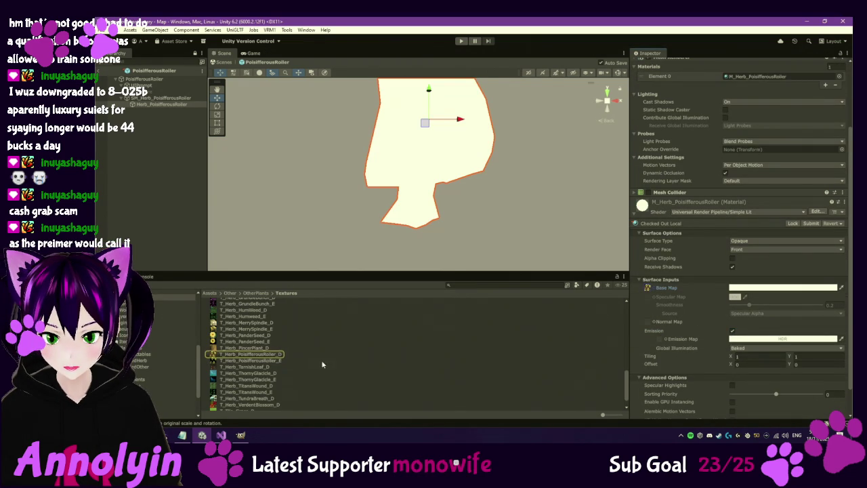
pyautogui.moveTo(663, 344); pyautogui.dragTo(661, 339)
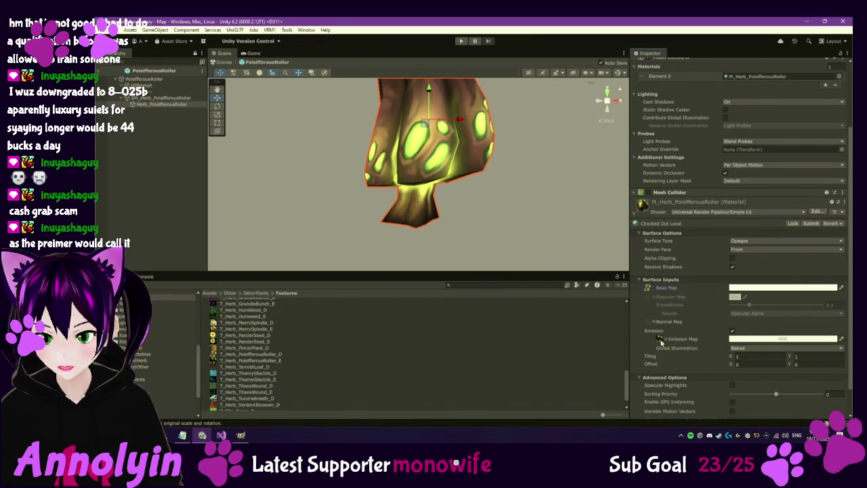
pyautogui.click(758, 341)
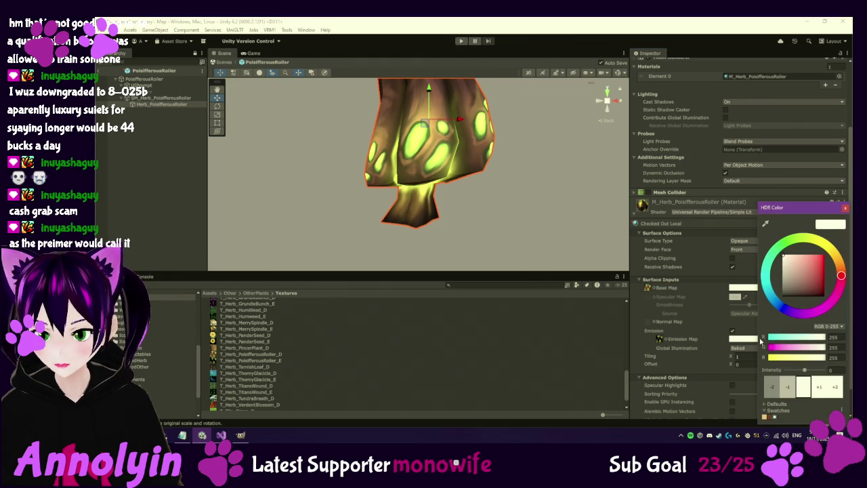
pyautogui.click(819, 386)
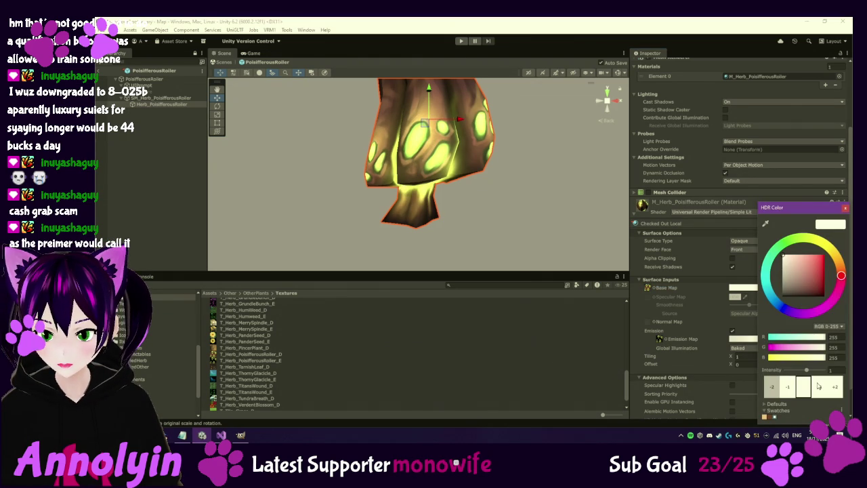
pyautogui.click(846, 208)
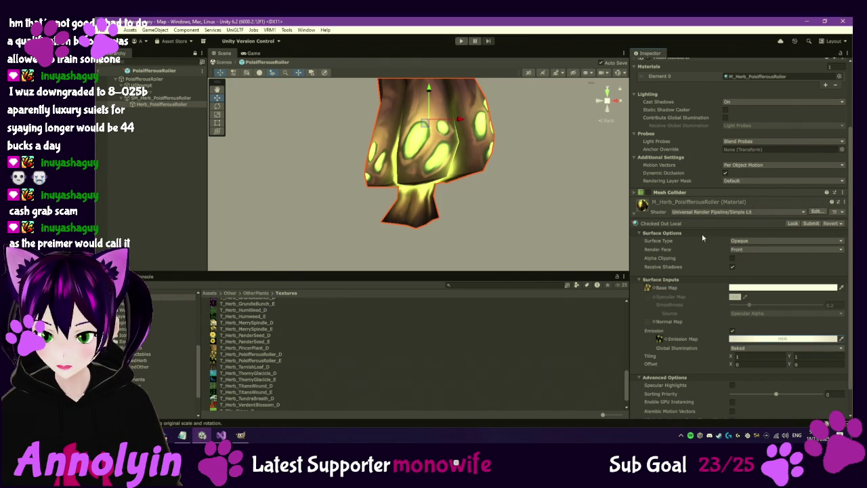
pyautogui.click(144, 354)
# Step: Look over the Redcap prefab, then open the Slimepuff prefab for editing
pyautogui.click(234, 332)
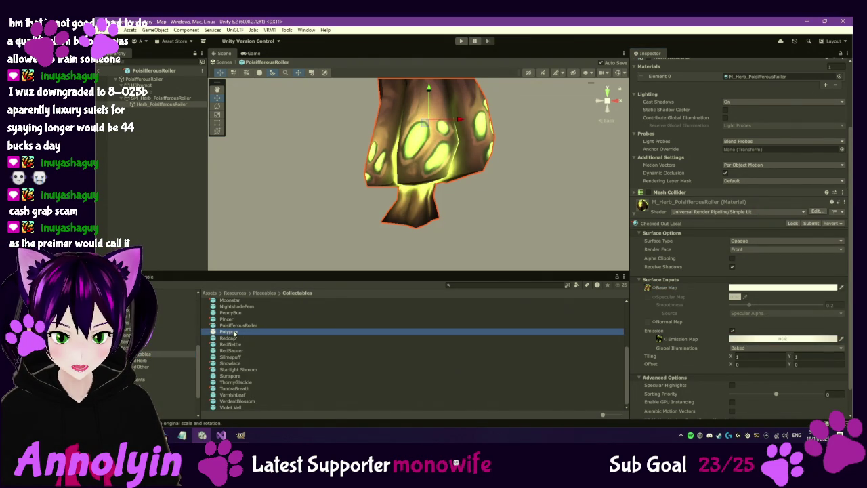
pyautogui.click(235, 338)
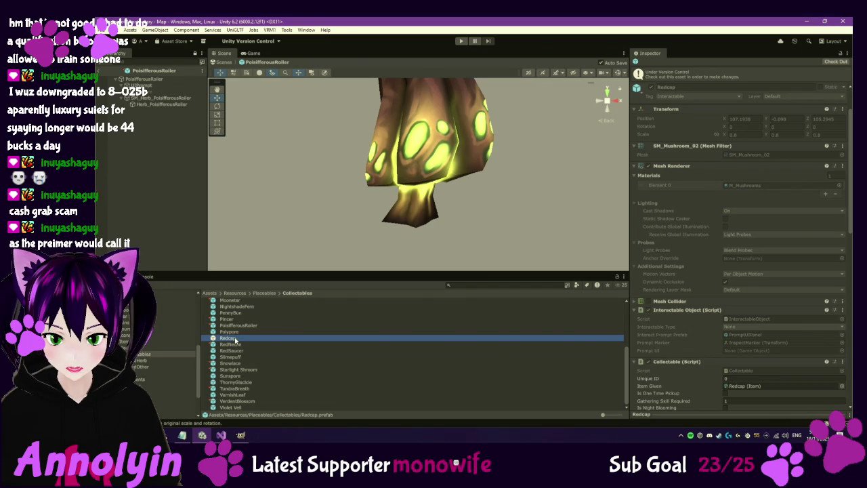
pyautogui.click(236, 356)
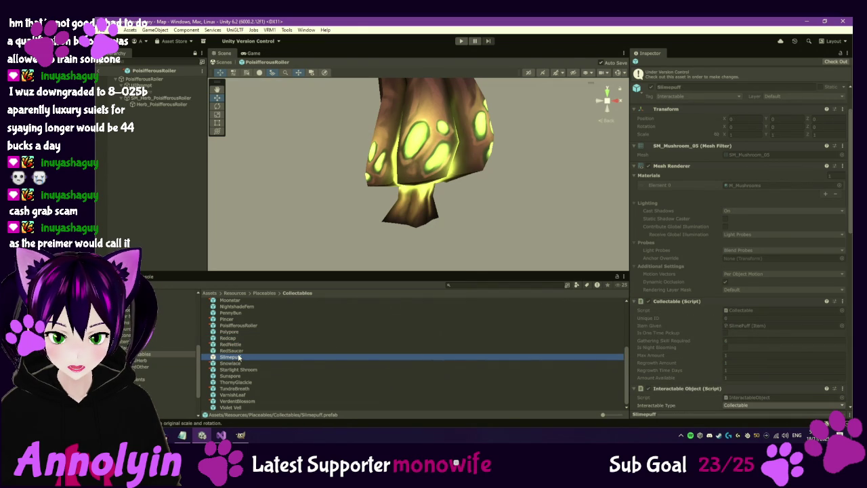
pyautogui.doubleClick(236, 356)
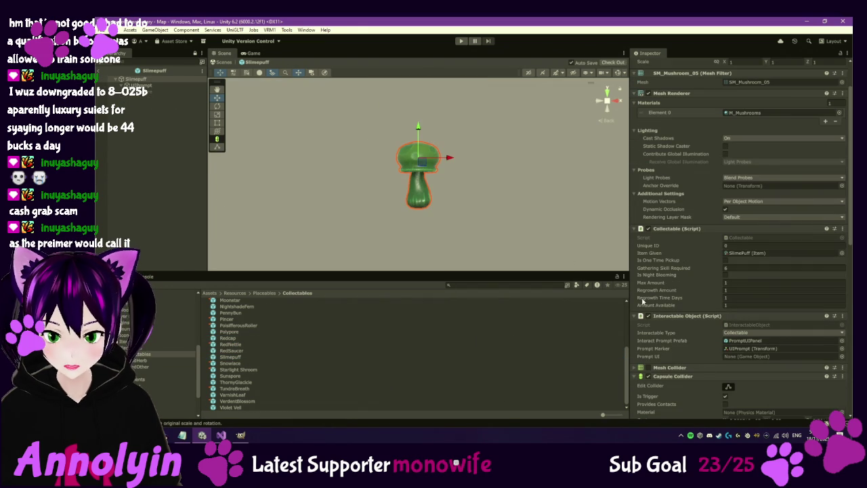
pyautogui.scroll(-8, 667, 300)
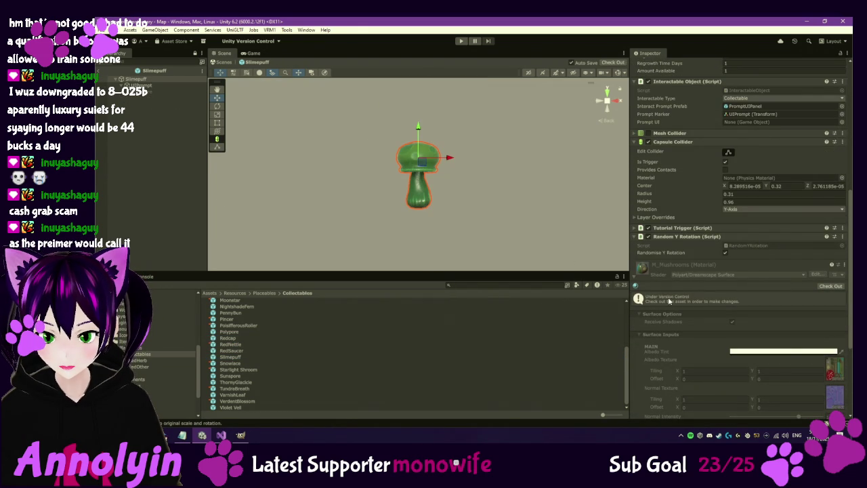
pyautogui.scroll(-2, 660, 275)
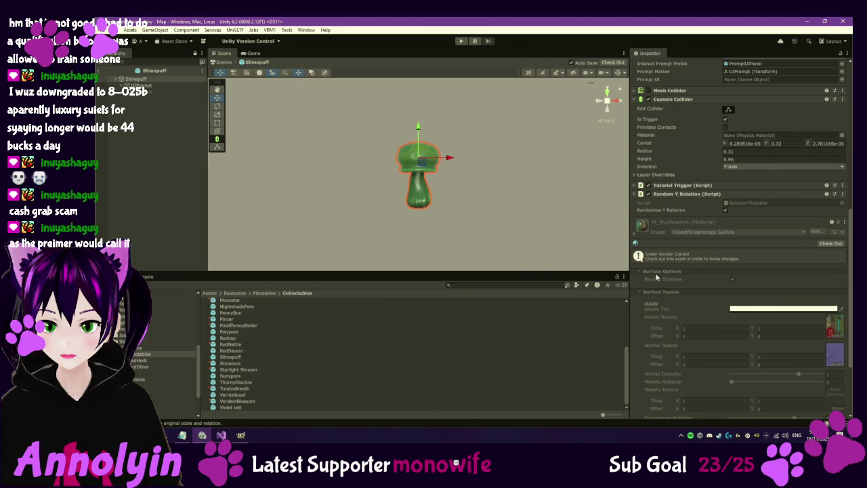
# Step: Check out M_Mushrooms, raise Emissive Multiplier to 0.9, and select the T_Mushroom_E texture
pyautogui.click(836, 244)
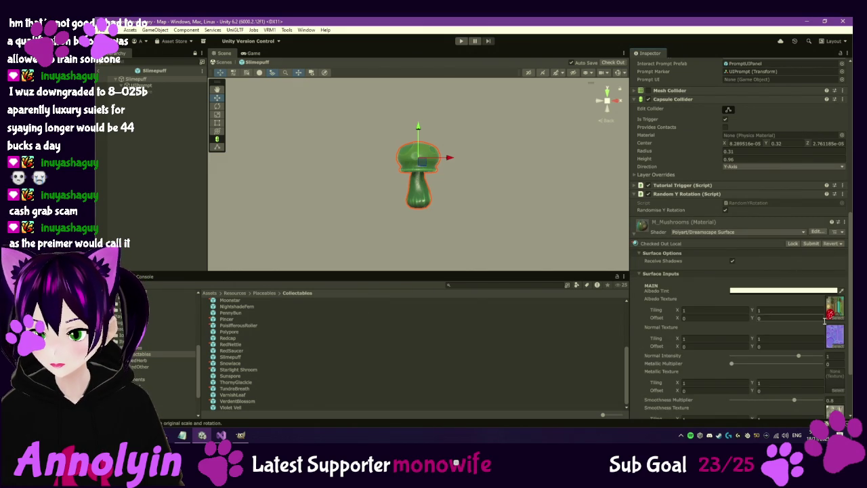
pyautogui.scroll(-4, 757, 287)
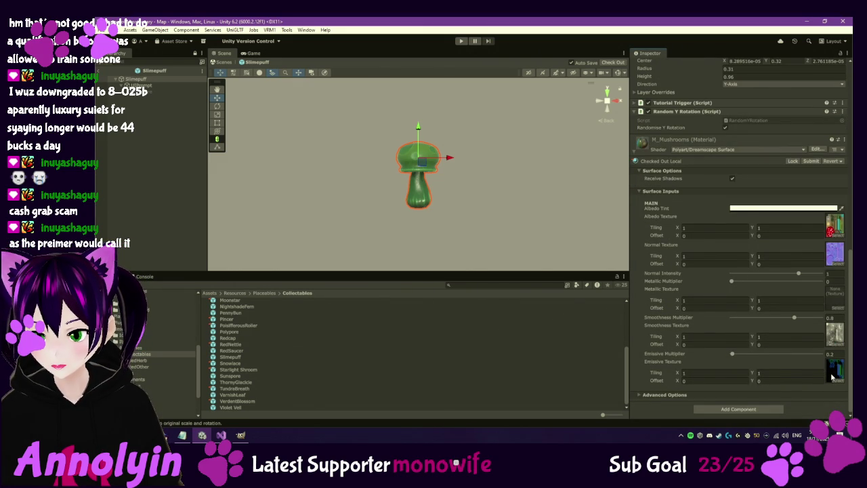
pyautogui.click(732, 354)
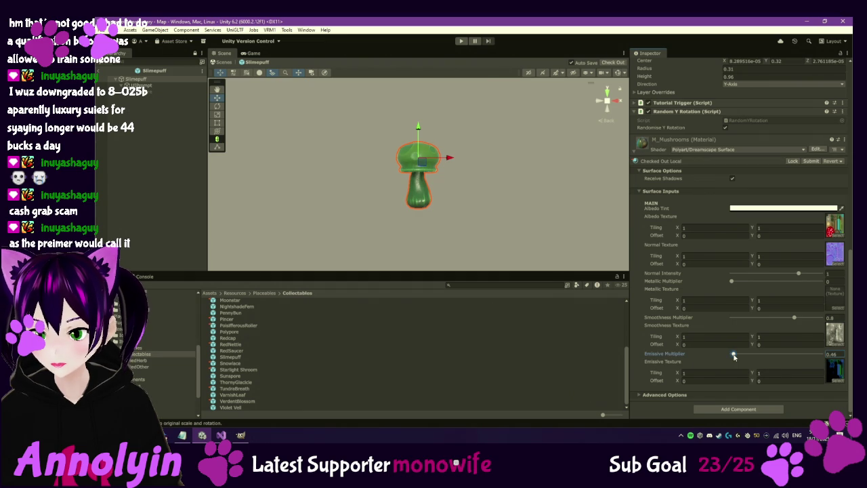
pyautogui.moveTo(734, 356)
pyautogui.mouseDown()
pyautogui.moveTo(744, 355)
pyautogui.moveTo(735, 356)
pyautogui.mouseUp()
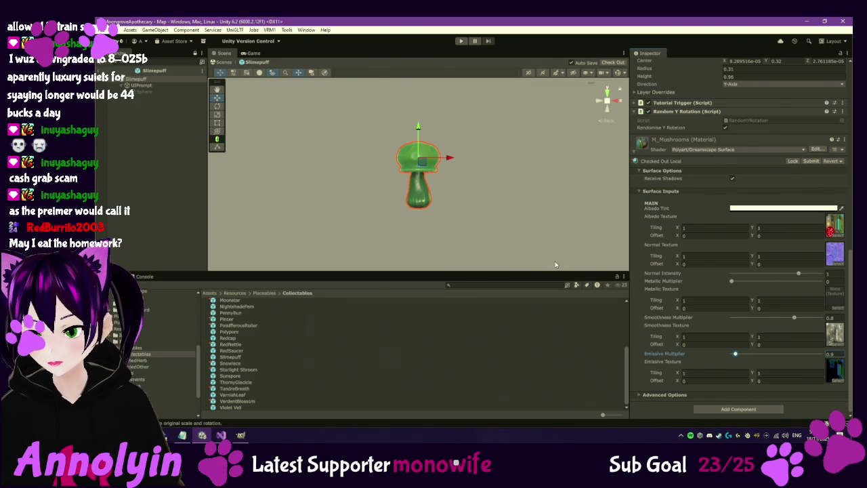
pyautogui.click(835, 227)
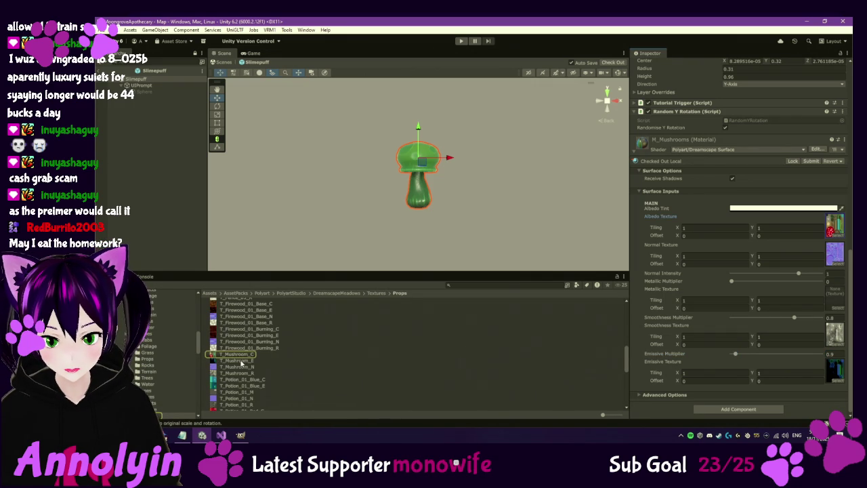
pyautogui.click(240, 361)
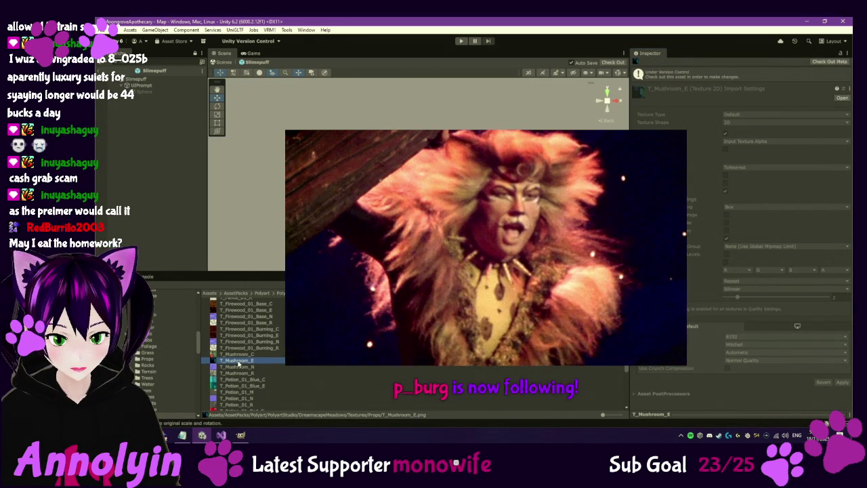
# Step: Reveal T_Mushroom_E.png from the Props folder in File Explorer and open it with GIMP
pyautogui.rightClick(246, 362)
pyautogui.click(304, 157)
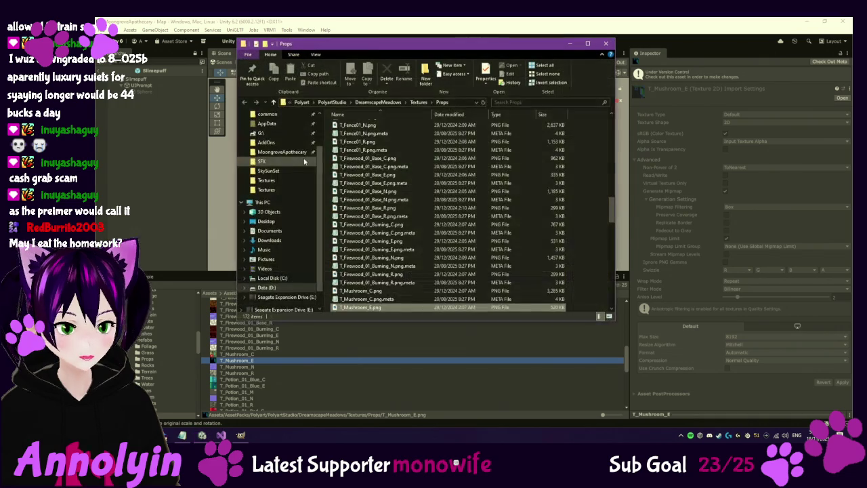
pyautogui.rightClick(372, 310)
pyautogui.click(365, 316)
pyautogui.rightClick(393, 309)
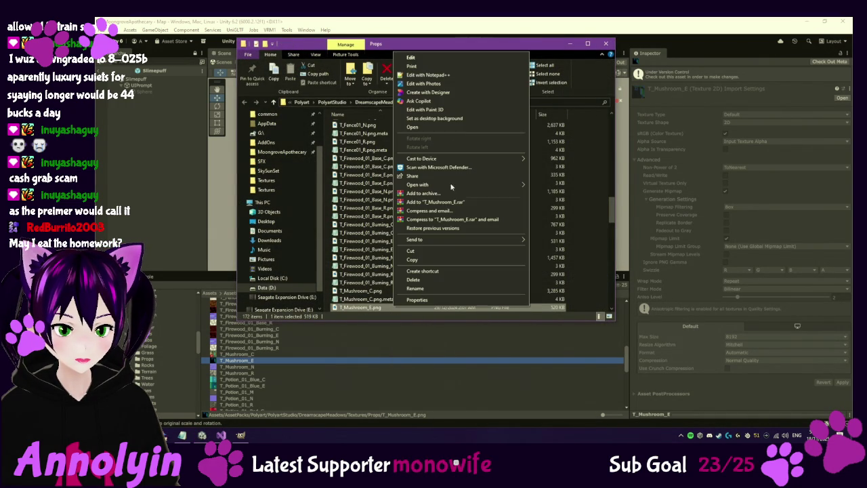
pyautogui.moveTo(460, 184)
pyautogui.click(561, 189)
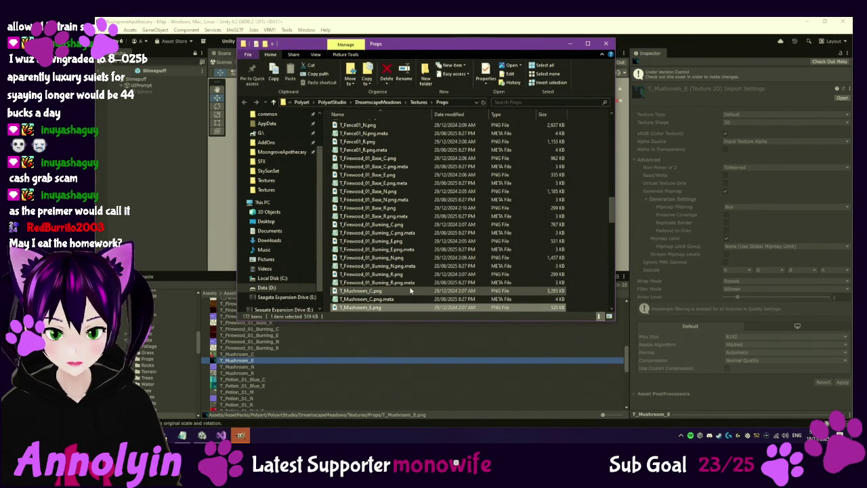
pyautogui.scroll(-3, 411, 291)
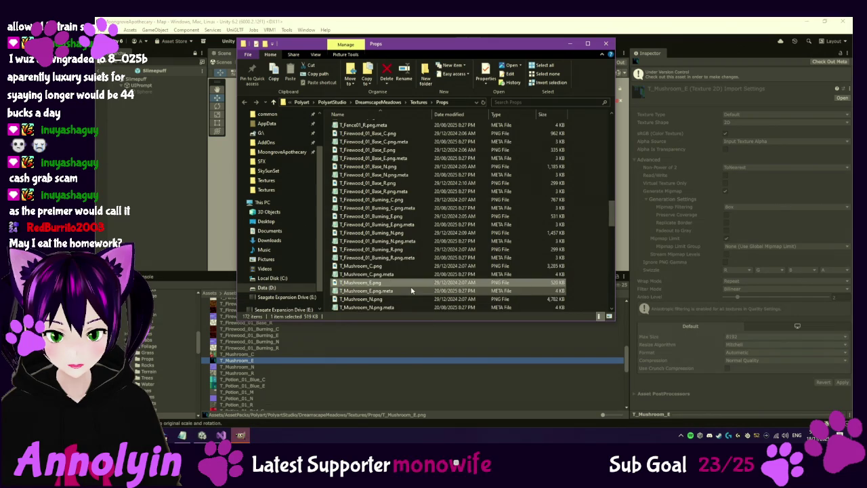
# Step: Reveal T_Mushroom_C.png in File Explorer, open it with GIMP, and minimize Explorer
pyautogui.click(672, 274)
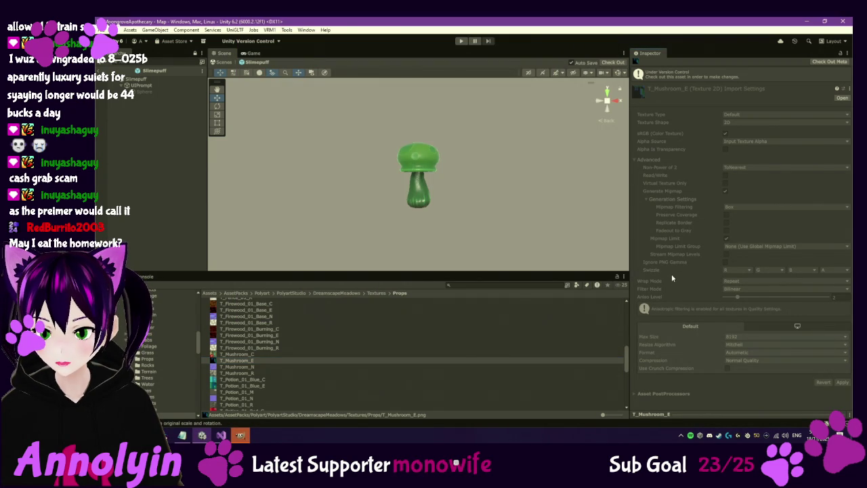
pyautogui.click(249, 354)
pyautogui.rightClick(250, 354)
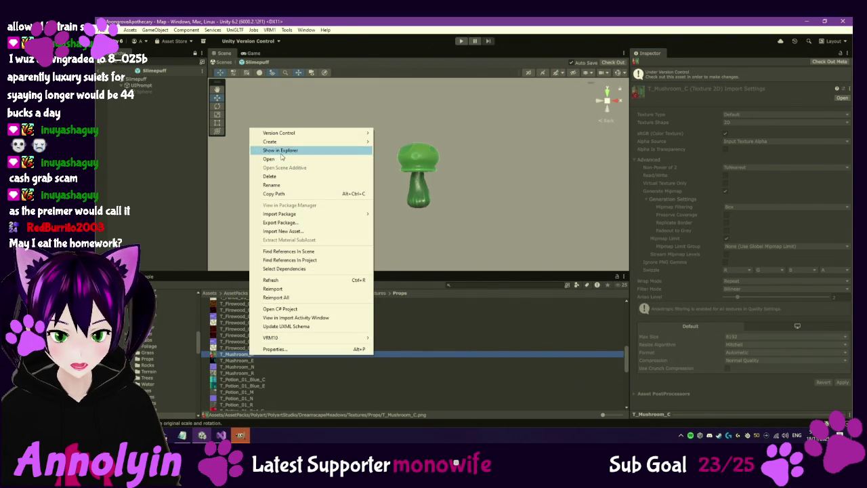
pyautogui.click(280, 150)
pyautogui.rightClick(401, 216)
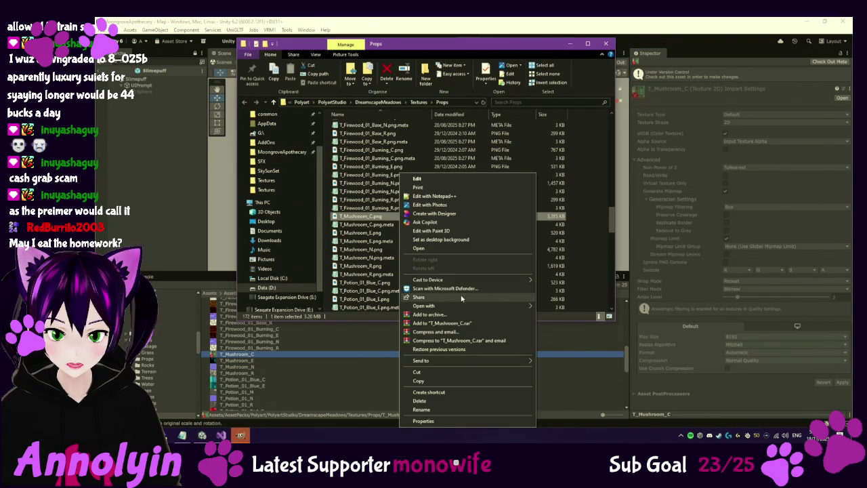
pyautogui.moveTo(479, 308)
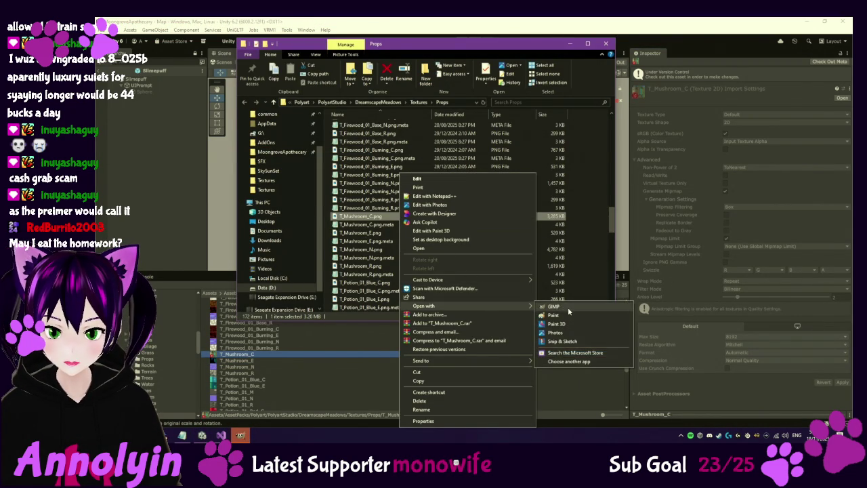
pyautogui.click(568, 307)
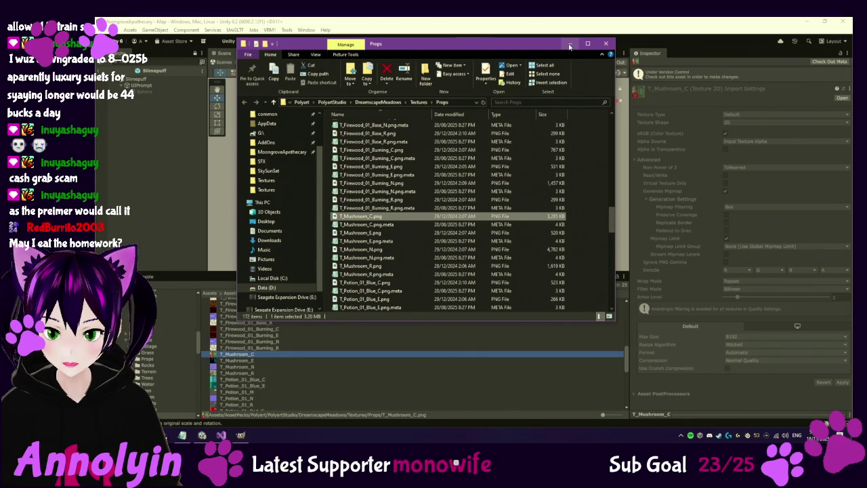
pyautogui.click(240, 435)
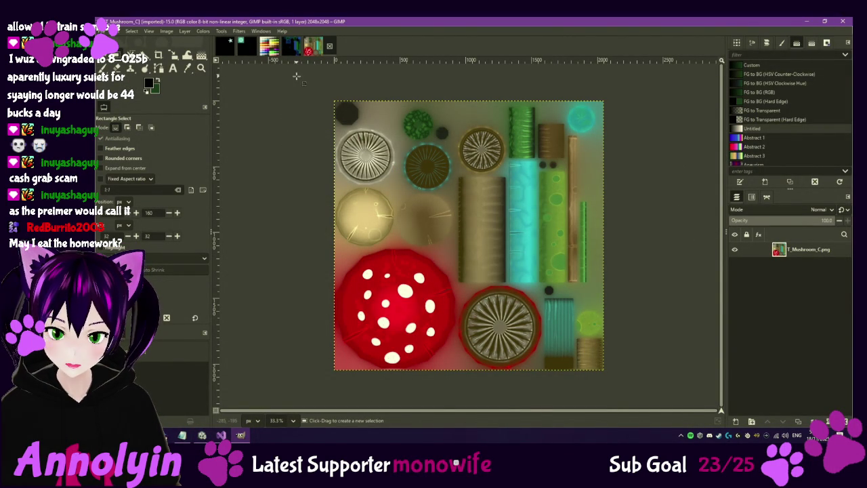
# Step: Check the T_Mushroom_E emission mask, then return to the T_Mushroom_C colour sheet
pyautogui.click(291, 49)
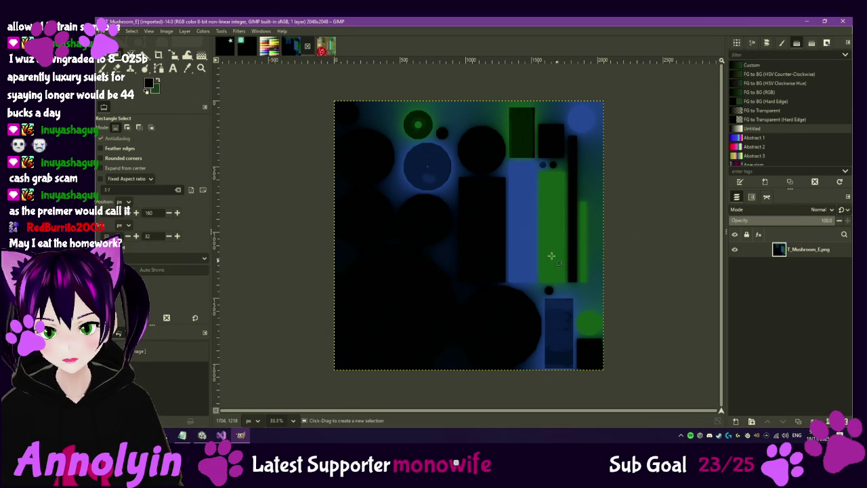
pyautogui.click(322, 51)
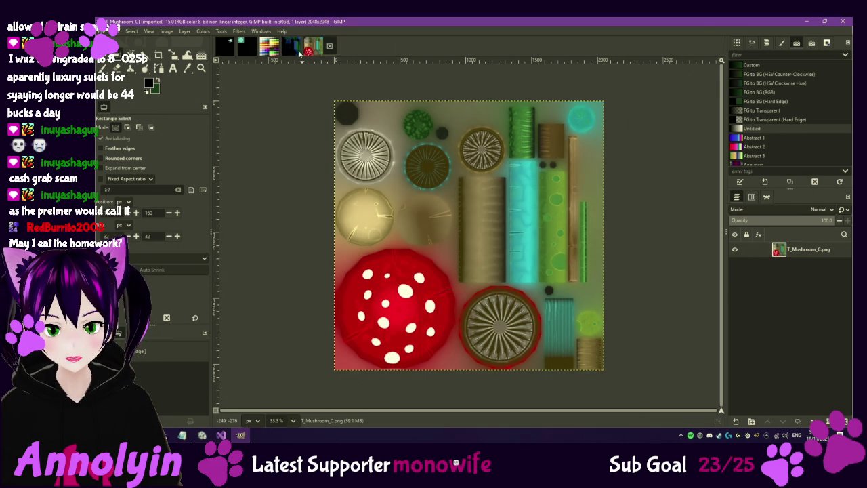
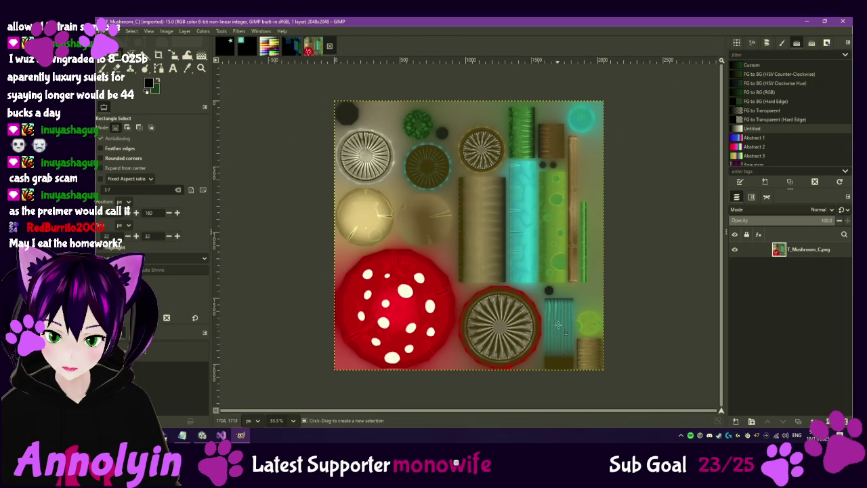
# Step: Compare the dark T_Mushroom_E image with the colourful T_Mushroom_C texture
pyautogui.click(288, 48)
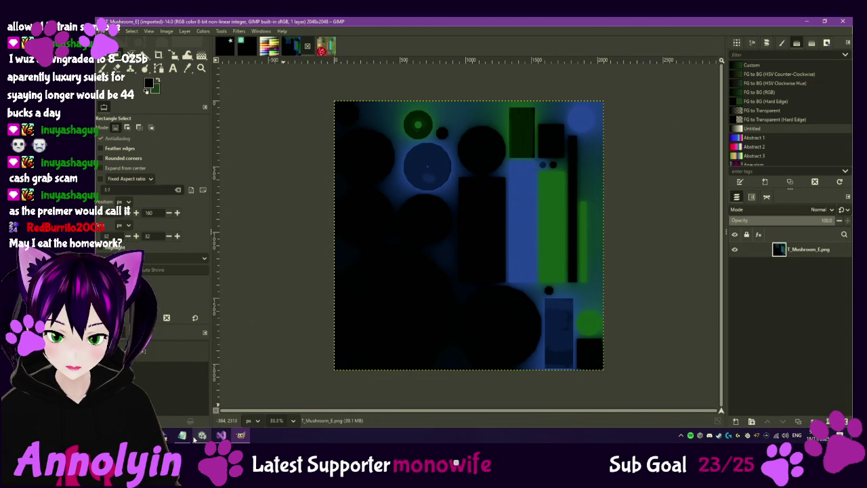
pyautogui.moveTo(201, 439)
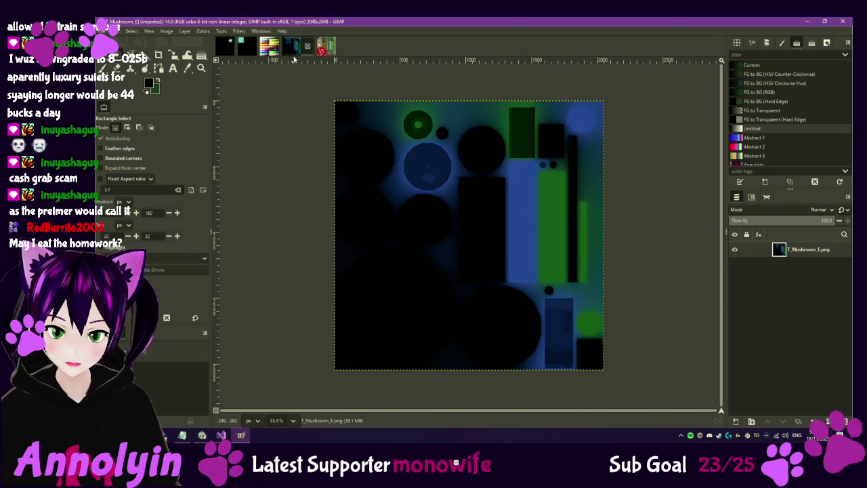
pyautogui.click(323, 50)
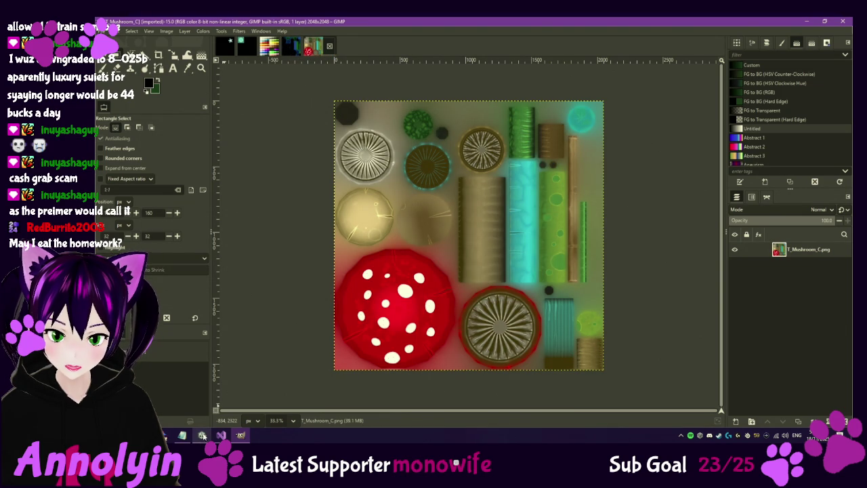
pyautogui.click(290, 43)
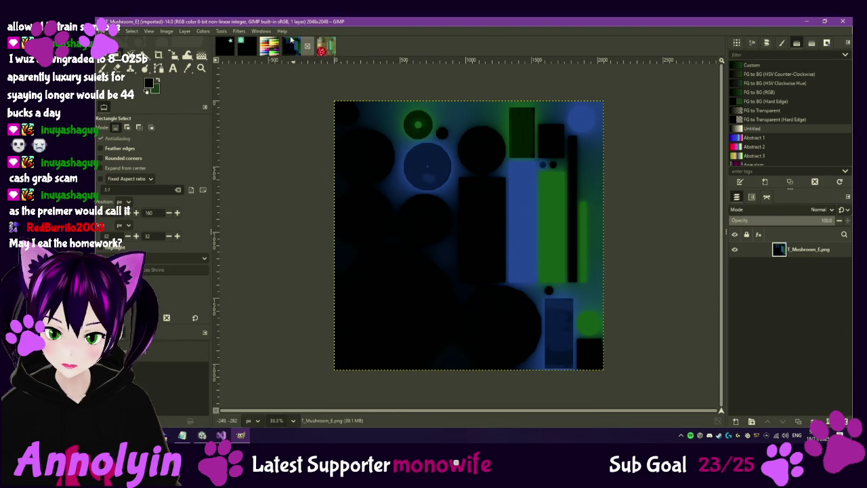
# Step: Return to T_Mushroom_E and start a new 2048×2048 layer filled with foreground colour
pyautogui.click(327, 49)
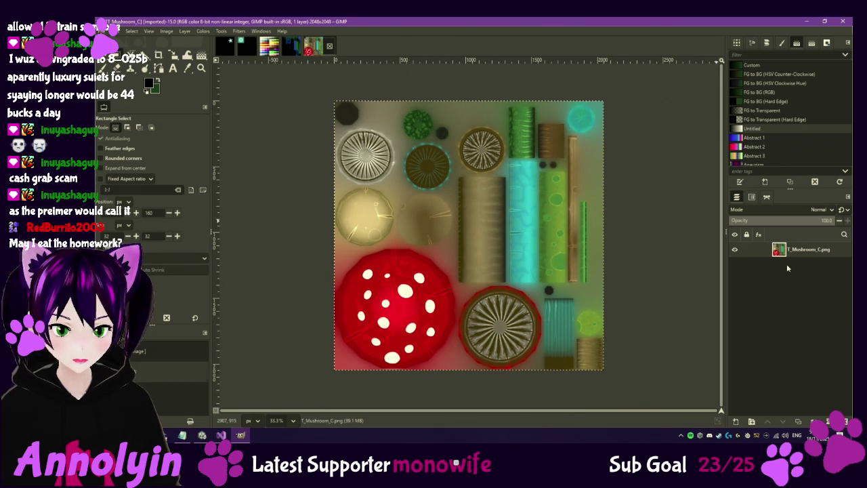
pyautogui.hotkey('ctrl', 'pageup')
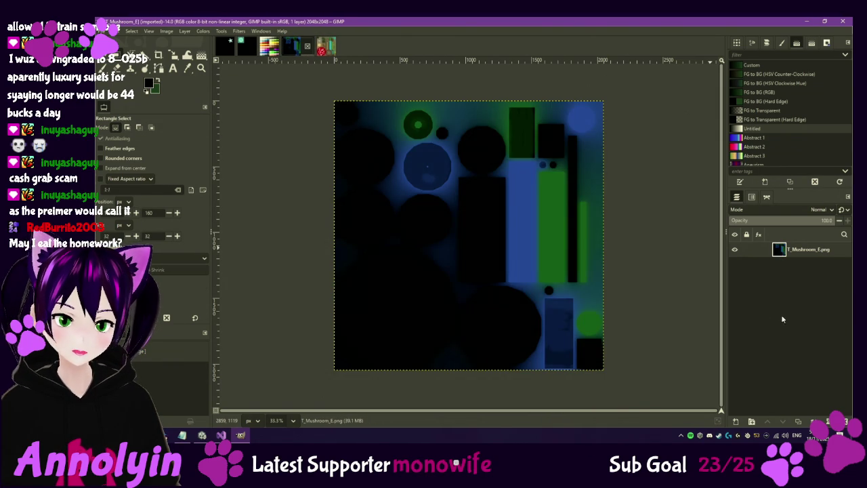
pyautogui.rightClick(810, 288)
pyautogui.click(761, 85)
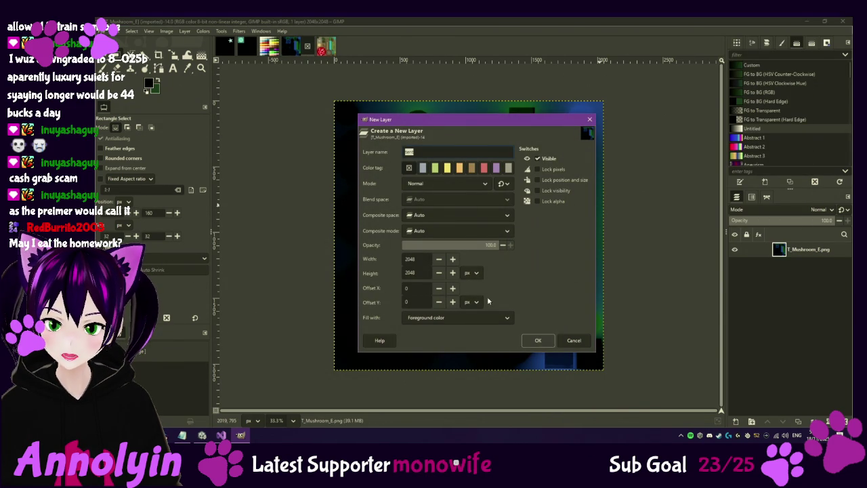
# Step: Add a black layer beneath T_Mushroom_E.png, close T_Mushroom_C without saving, and hide T_Mushroom_E.png
pyautogui.click(535, 341)
pyautogui.moveTo(789, 249)
pyautogui.mouseDown()
pyautogui.moveTo(792, 272)
pyautogui.moveTo(810, 271)
pyautogui.mouseUp()
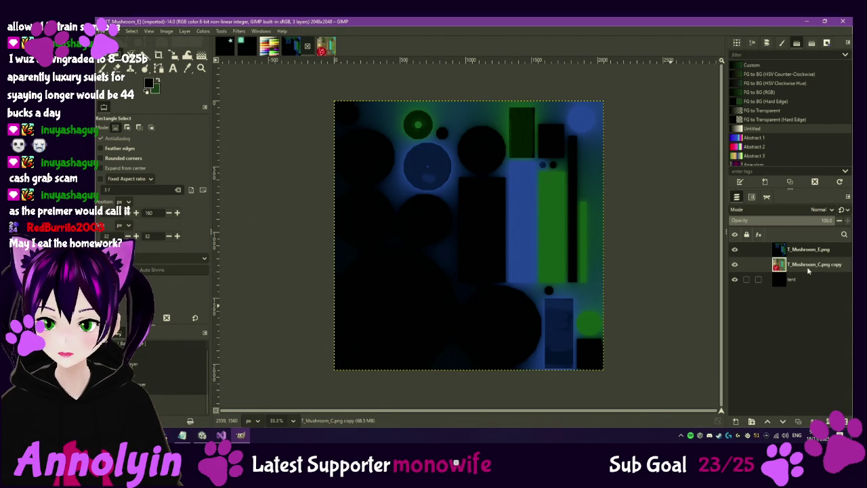
pyautogui.click(323, 47)
pyautogui.click(330, 46)
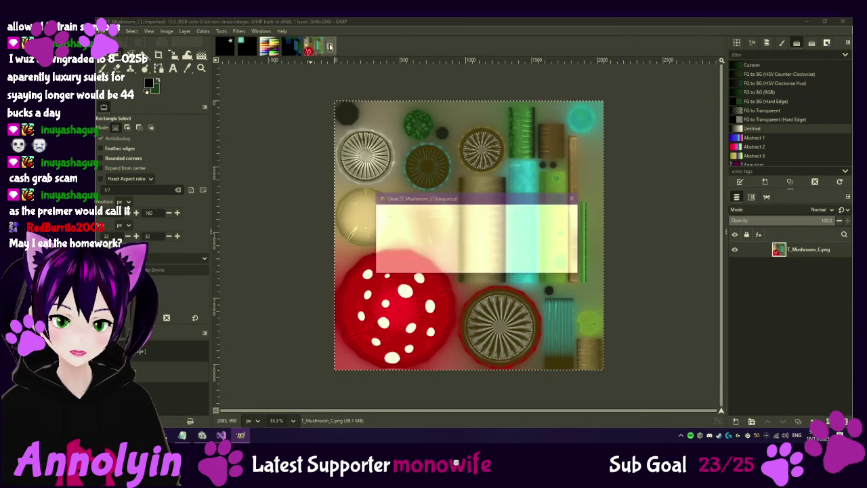
pyautogui.click(495, 265)
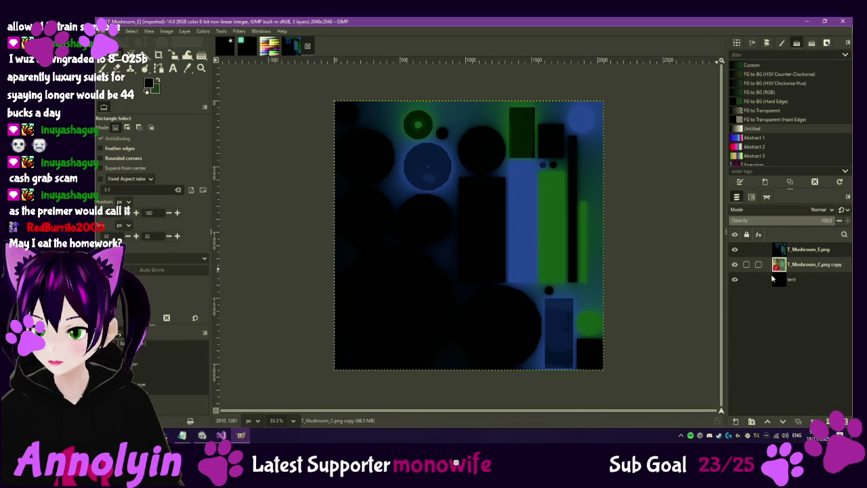
pyautogui.click(734, 249)
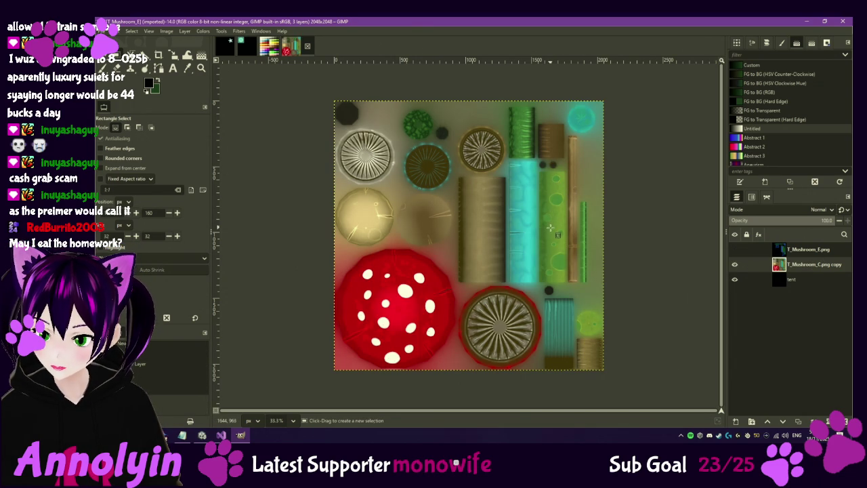
# Step: Zoom in and Fuzzy Select the seven light-green bubbles along the green strip
pyautogui.scroll(3, 544, 231)
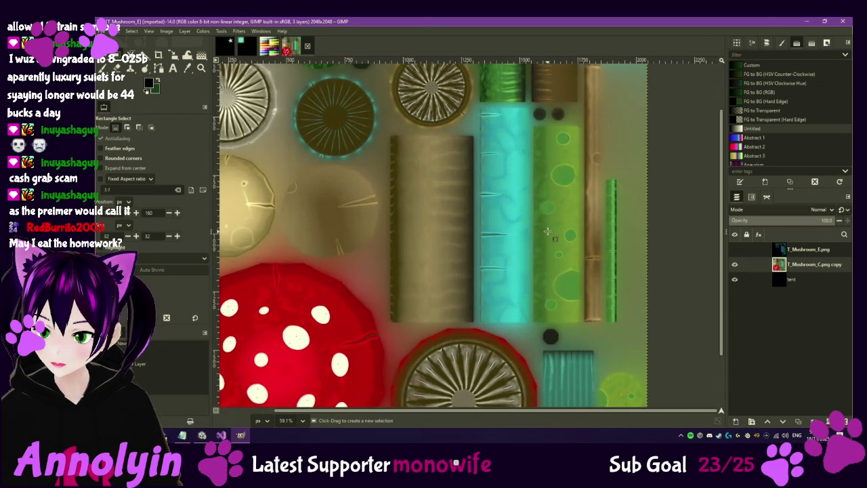
pyautogui.scroll(1, 547, 165)
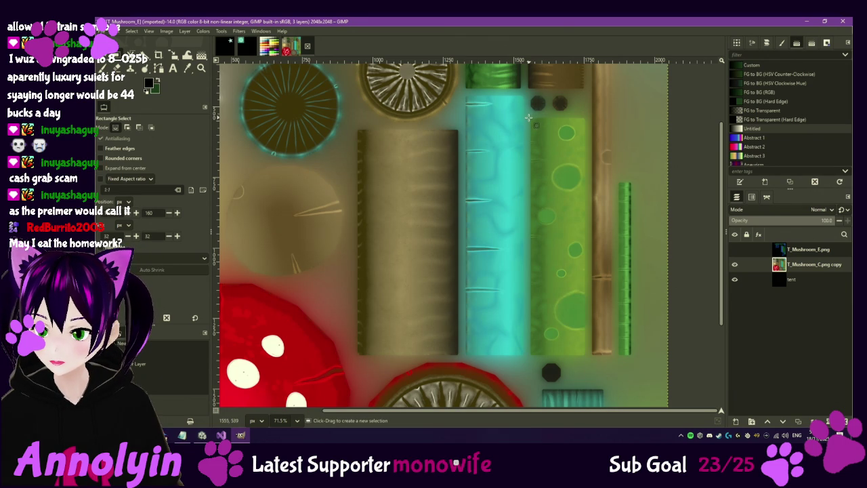
pyautogui.moveTo(530, 118)
pyautogui.mouseDown()
pyautogui.moveTo(550, 145)
pyautogui.moveTo(587, 257)
pyautogui.moveTo(586, 354)
pyautogui.mouseUp()
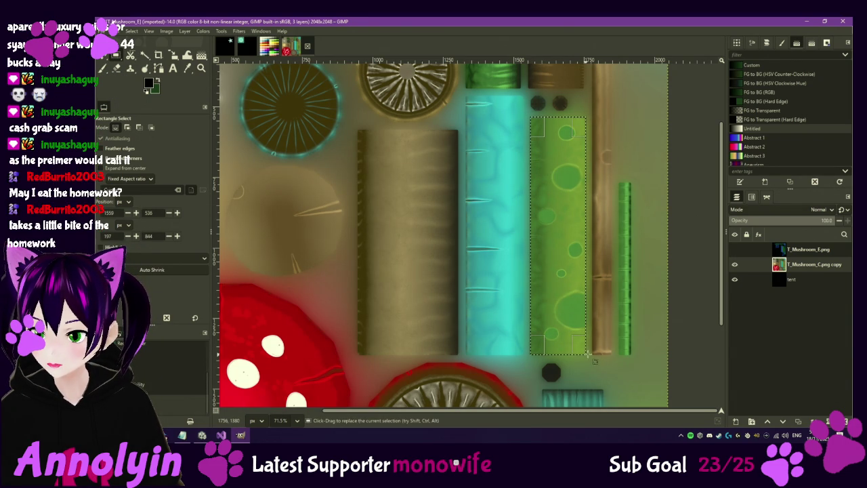
pyautogui.click(144, 56)
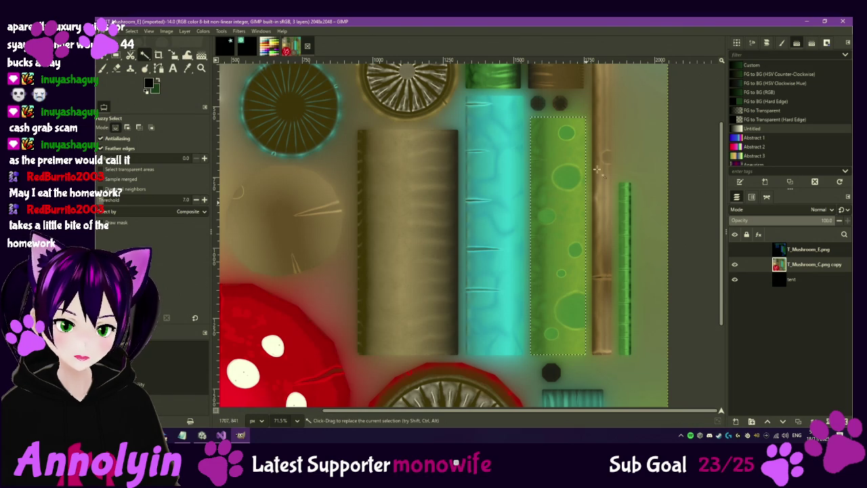
pyautogui.click(568, 133)
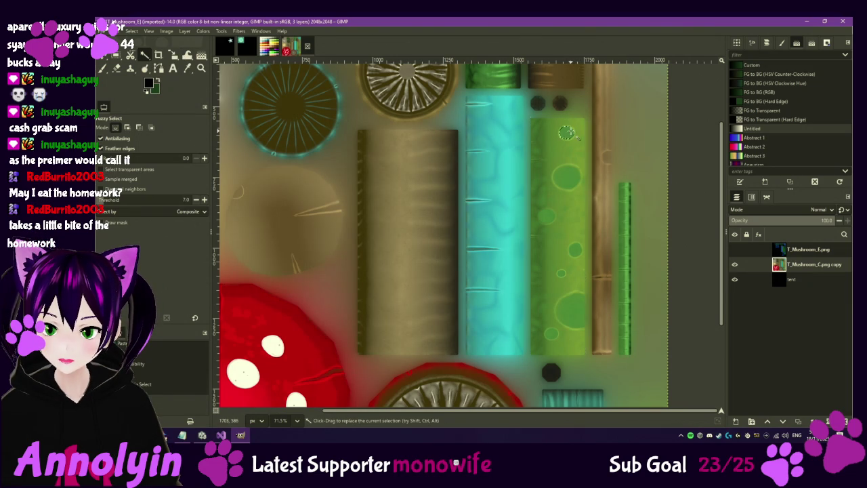
pyautogui.keyDown('shift'); pyautogui.click(568, 178); pyautogui.keyUp('shift')
pyautogui.keyDown('shift'); pyautogui.click(547, 215); pyautogui.keyUp('shift')
pyautogui.keyDown('shift'); pyautogui.click(574, 250); pyautogui.keyUp('shift')
pyautogui.keyDown('shift'); pyautogui.click(561, 273); pyautogui.keyUp('shift')
pyautogui.keyDown('shift'); pyautogui.click(577, 303); pyautogui.keyUp('shift')
pyautogui.keyDown('shift'); pyautogui.click(552, 332); pyautogui.keyUp('shift')
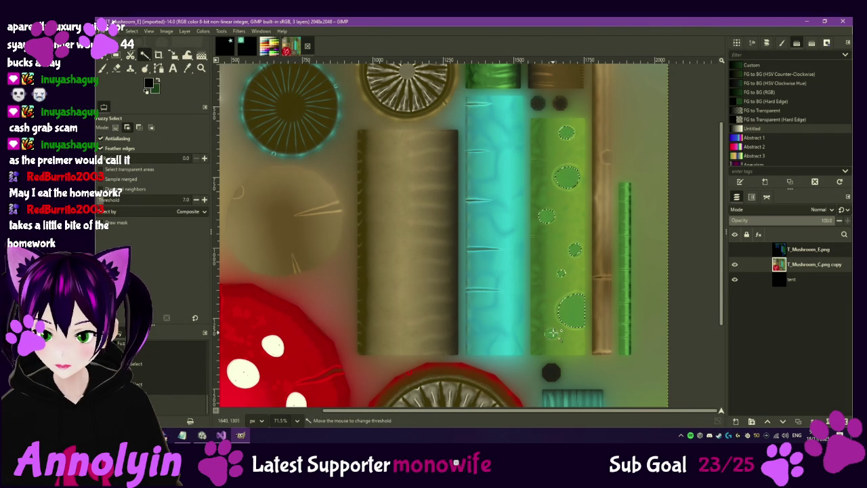
# Step: Add the green circle's spots to the selection and cut them all out
pyautogui.scroll(-5, 610, 311)
pyautogui.keyDown('shift'); pyautogui.click(618, 315); pyautogui.keyUp('shift')
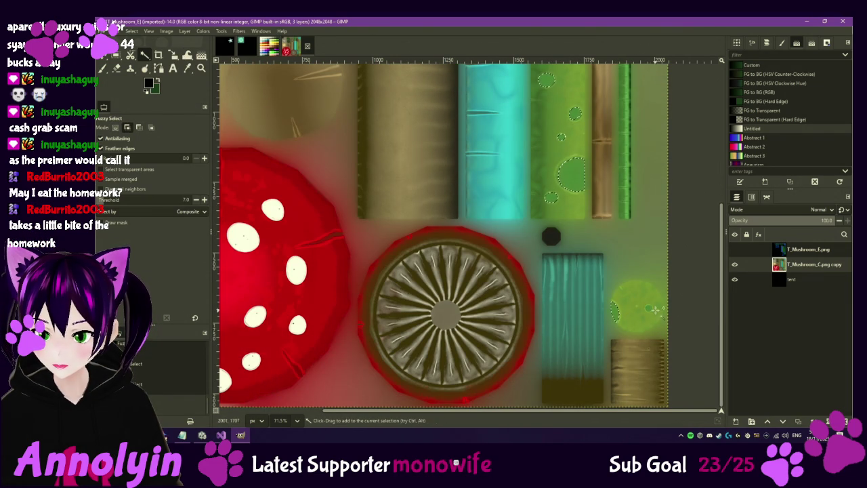
pyautogui.scroll(5, 649, 310)
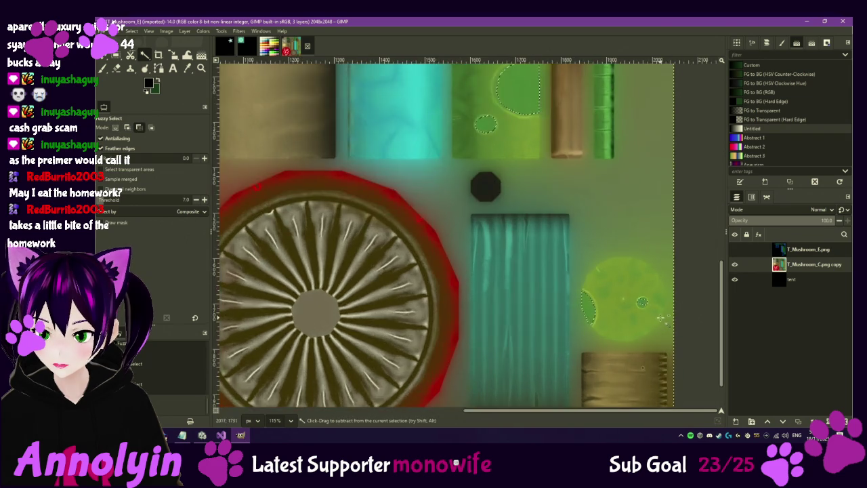
pyautogui.keyDown('shift'); pyautogui.click(629, 288); pyautogui.keyUp('shift')
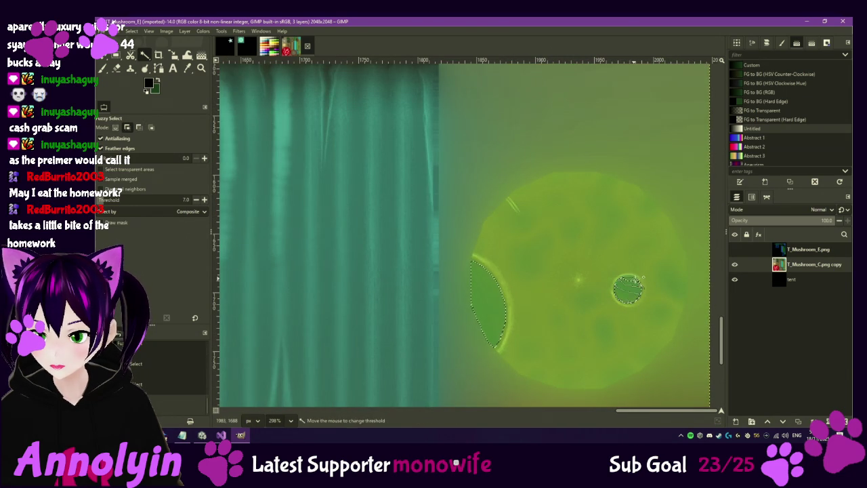
pyautogui.scroll(-5, 538, 291)
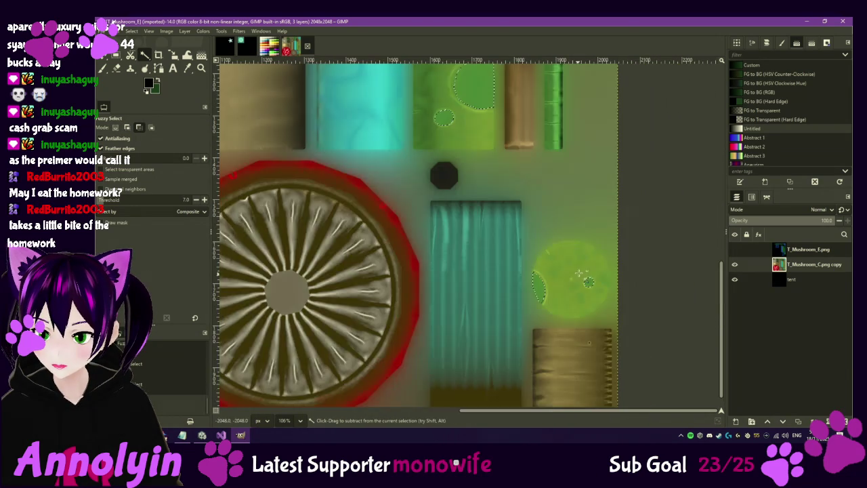
pyautogui.moveTo(516, 160); pyautogui.dragTo(519, 270)
pyautogui.moveTo(513, 214)
pyautogui.mouseDown()
pyautogui.moveTo(538, 339)
pyautogui.moveTo(563, 291)
pyautogui.mouseUp()
pyautogui.hotkey('ctrl', 'x')
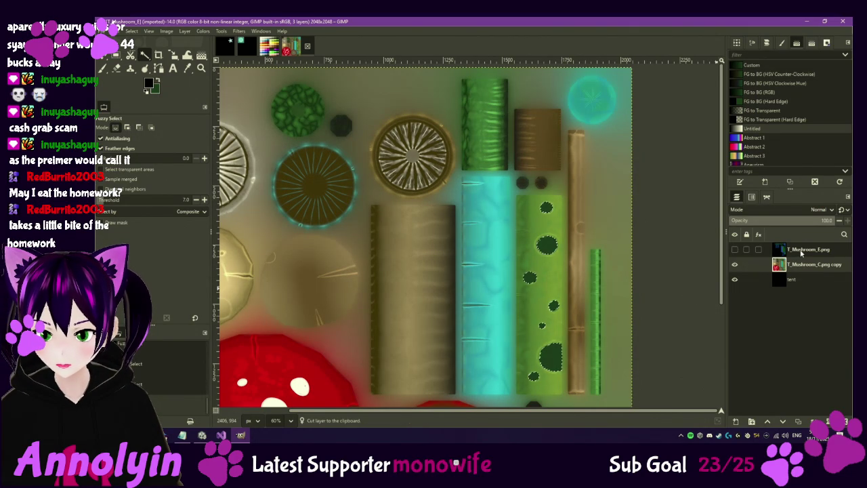
# Step: Re-show T_Mushroom_E.png, paste the cut spots as a new top layer, and clear the selection
pyautogui.click(799, 252)
pyautogui.click(735, 250)
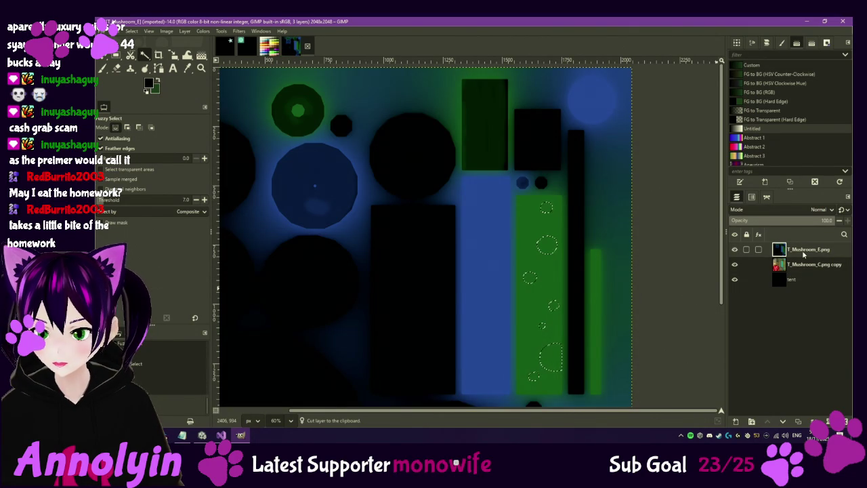
pyautogui.hotkey('ctrl', 'v')
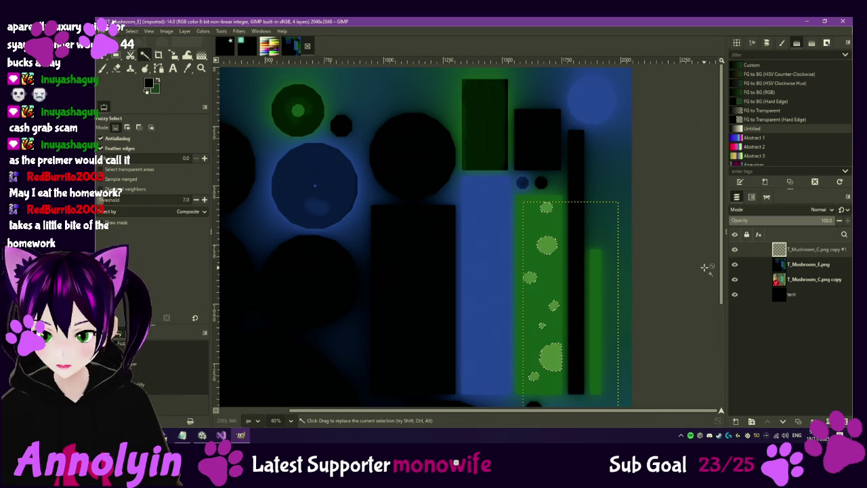
pyautogui.hotkey('shift', 'ctrl', 'a')
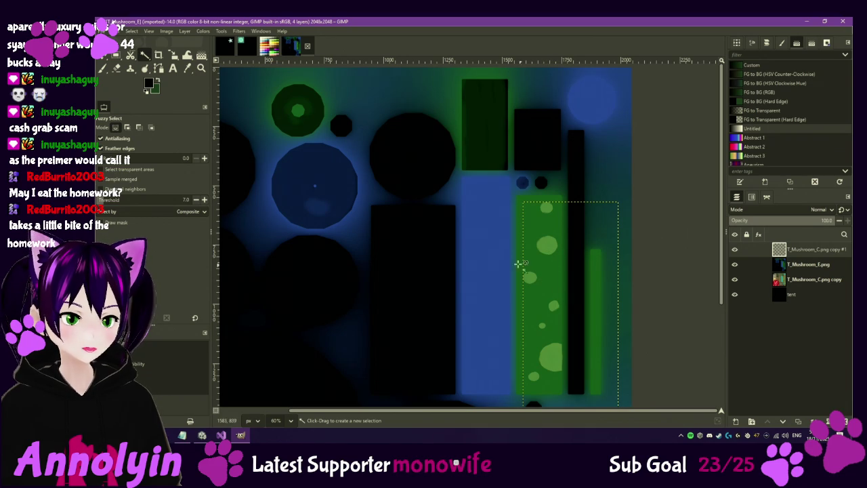
pyautogui.click(202, 436)
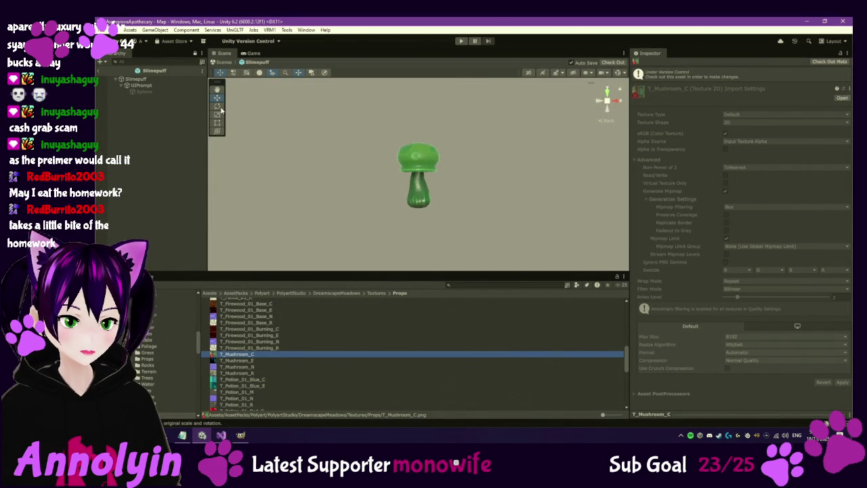
# Step: Raise the Slimepuff M_Mushrooms Emissive Multiplier from 0.9 to about 1.16
pyautogui.click(136, 79)
pyautogui.scroll(-5, 674, 267)
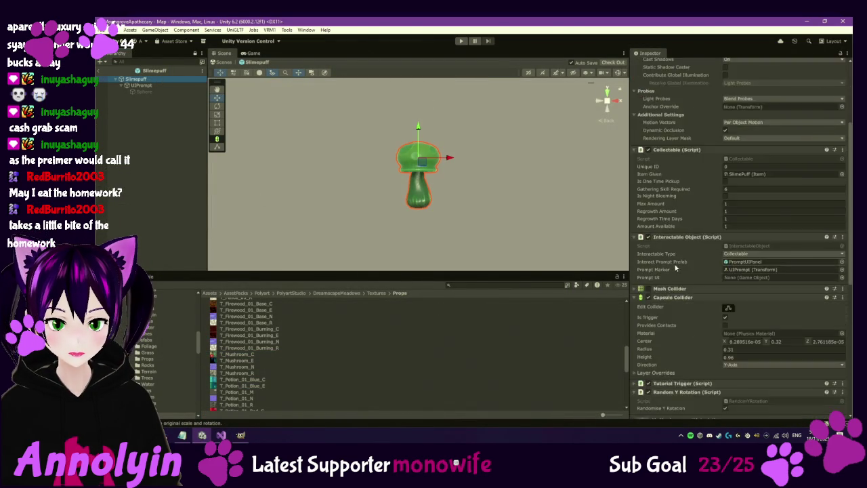
pyautogui.scroll(-6, 674, 268)
pyautogui.moveTo(735, 354)
pyautogui.mouseDown()
pyautogui.moveTo(773, 360)
pyautogui.moveTo(737, 359)
pyautogui.mouseUp()
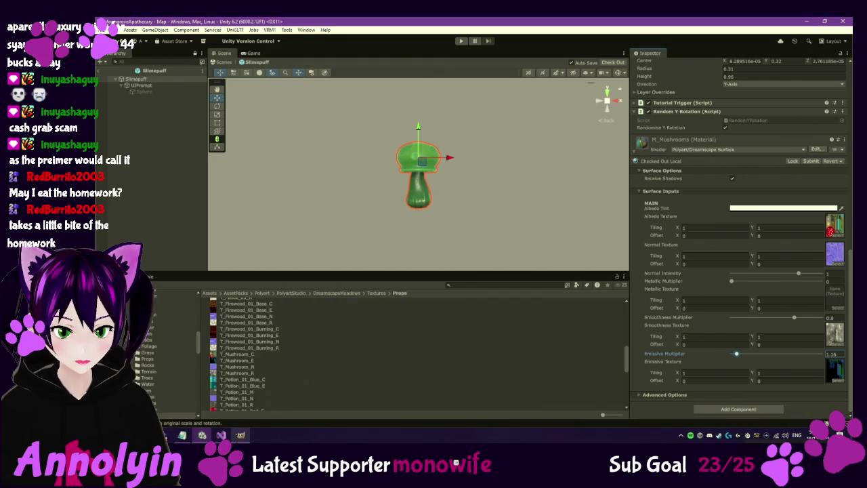
pyautogui.click(241, 435)
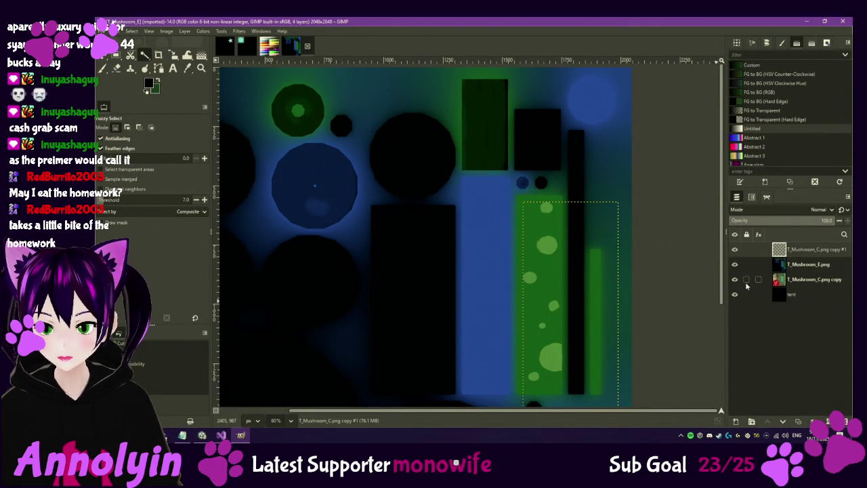
# Step: Hide the spots layer, select the green rectangle, strip and circle on T_Mushroom_E.png, and dim them
pyautogui.click(736, 250)
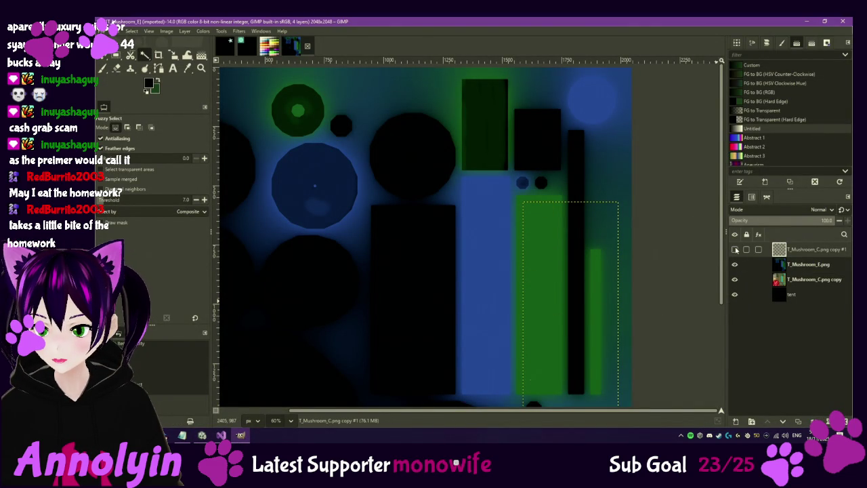
pyautogui.click(805, 265)
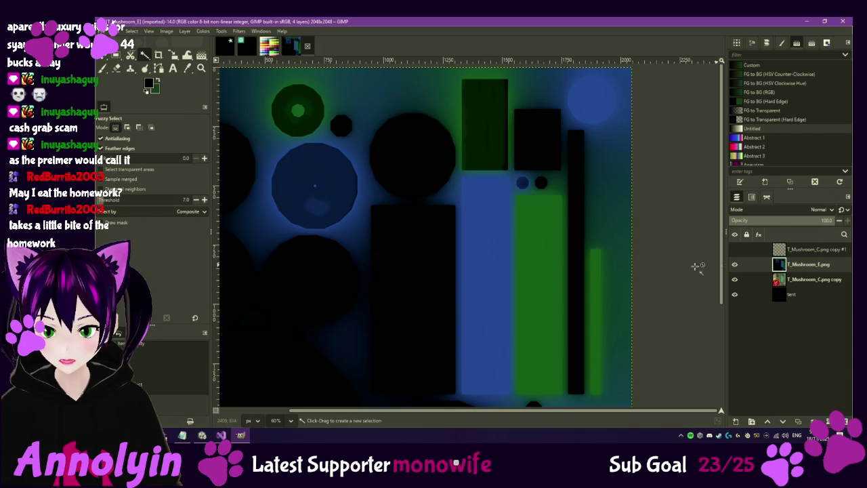
pyautogui.click(549, 231)
pyautogui.keyDown('shift'); pyautogui.click(597, 275); pyautogui.keyUp('shift')
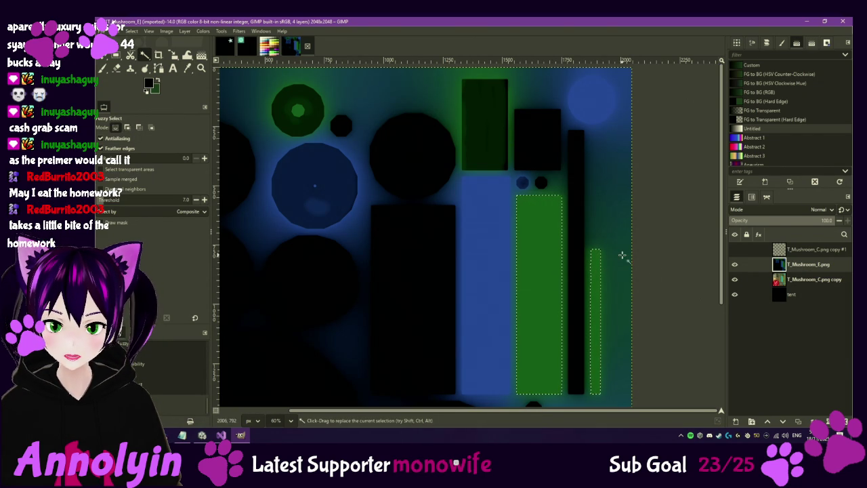
pyautogui.scroll(-5, 621, 285)
pyautogui.keyDown('shift'); pyautogui.click(622, 317); pyautogui.keyUp('shift')
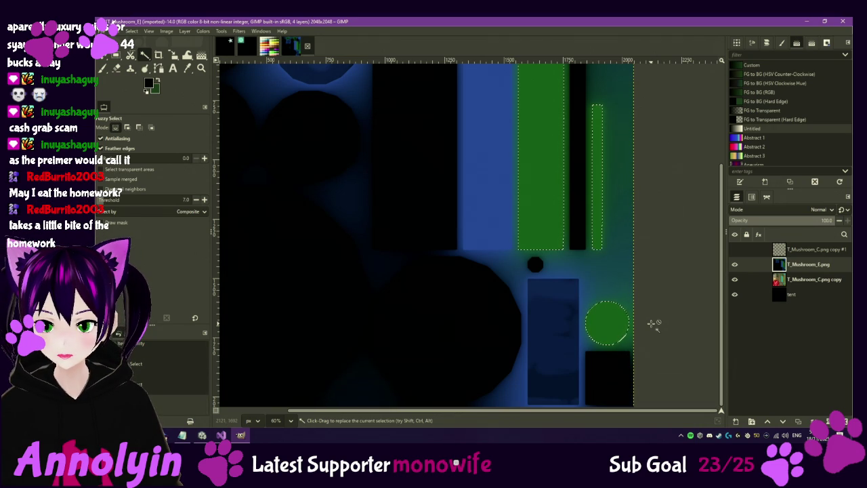
pyautogui.press('Delete')
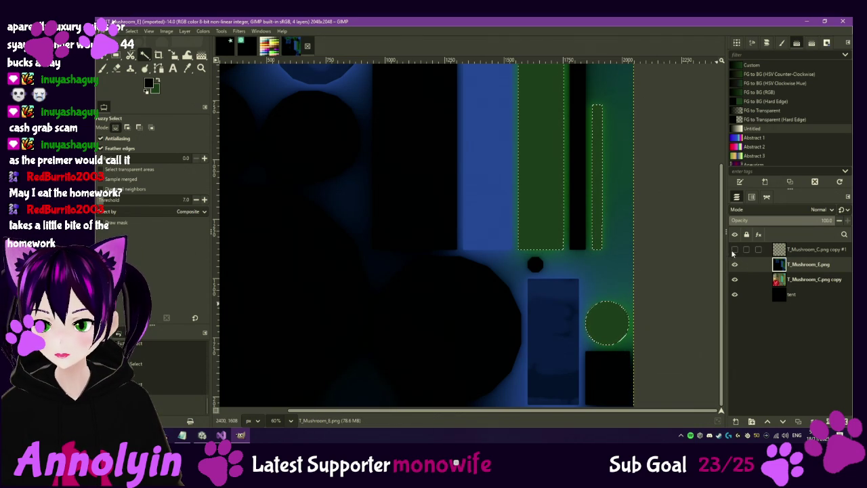
# Step: Move the tent layer above T_Mushroom_C.png copy and hide the T_Mushroom_C.png copy #1 spots layer
pyautogui.click(734, 250)
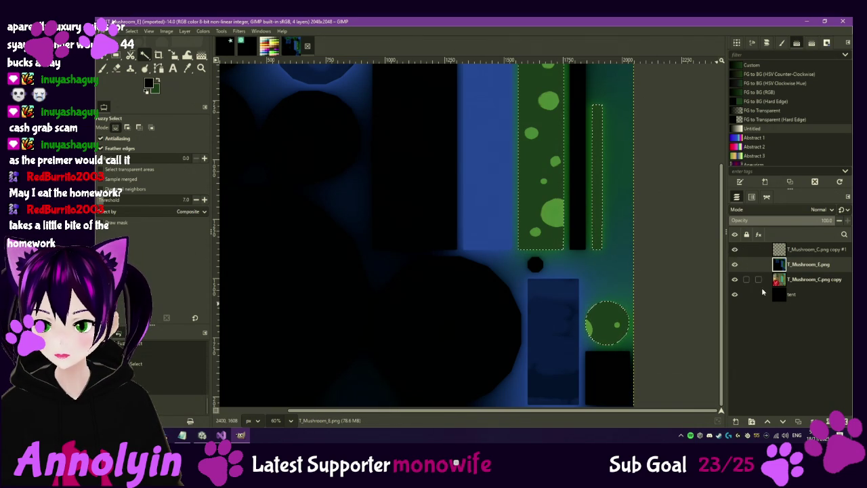
pyautogui.moveTo(791, 296); pyautogui.dragTo(795, 279)
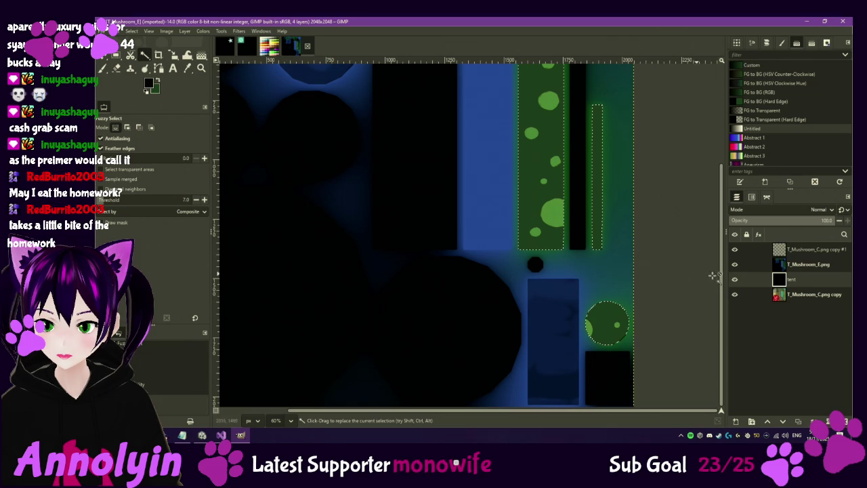
pyautogui.click(805, 265)
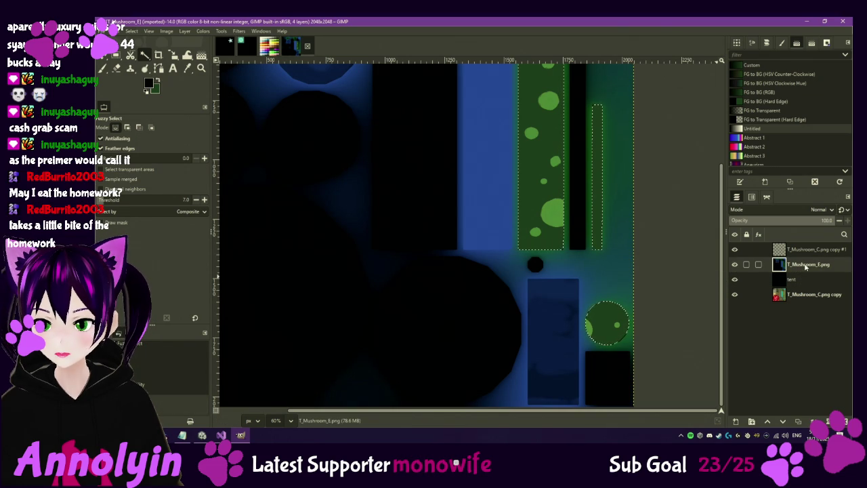
pyautogui.click(734, 250)
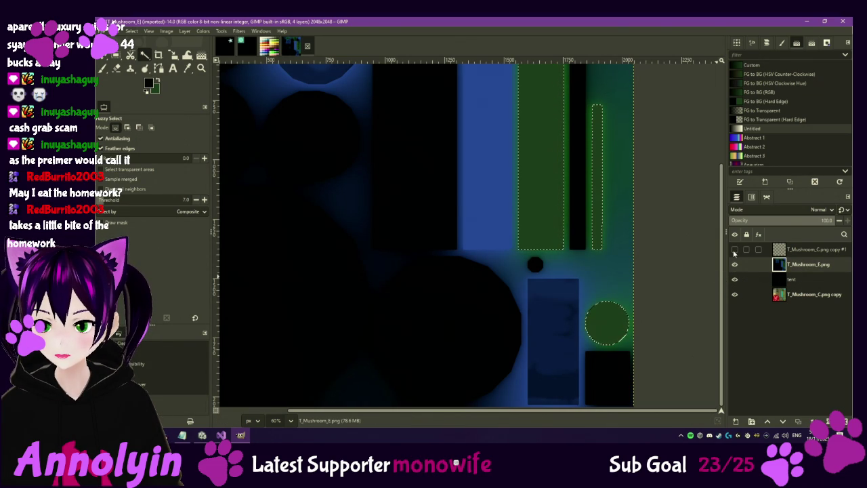
pyautogui.click(734, 264)
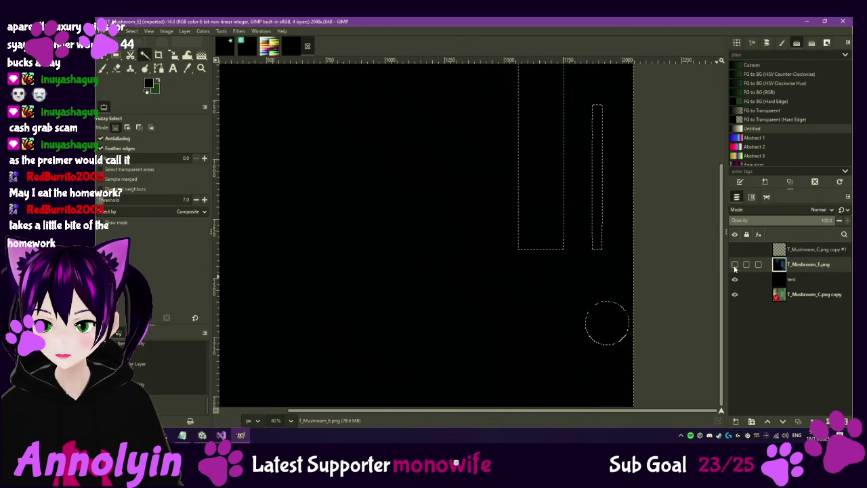
pyautogui.click(735, 265)
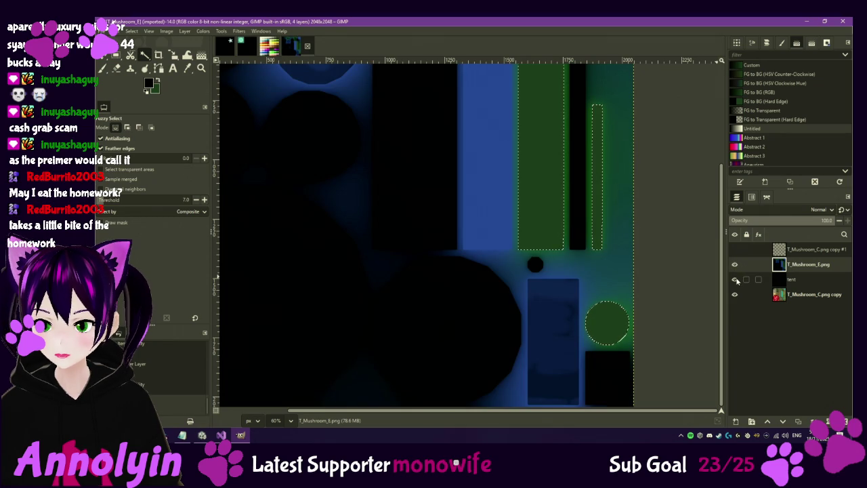
# Step: Show the tent layer and bucket-fill the selected strip and green circle with black
pyautogui.click(735, 279)
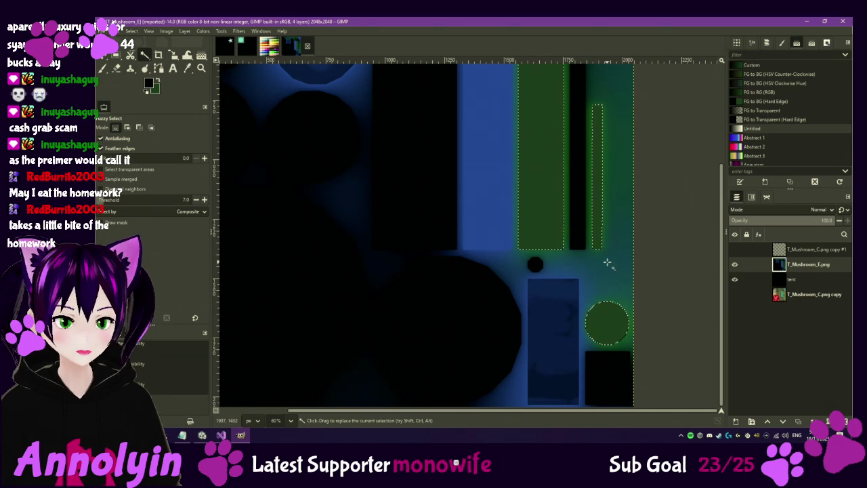
pyautogui.scroll(3, 607, 262)
pyautogui.hscroll(2, 518, 316)
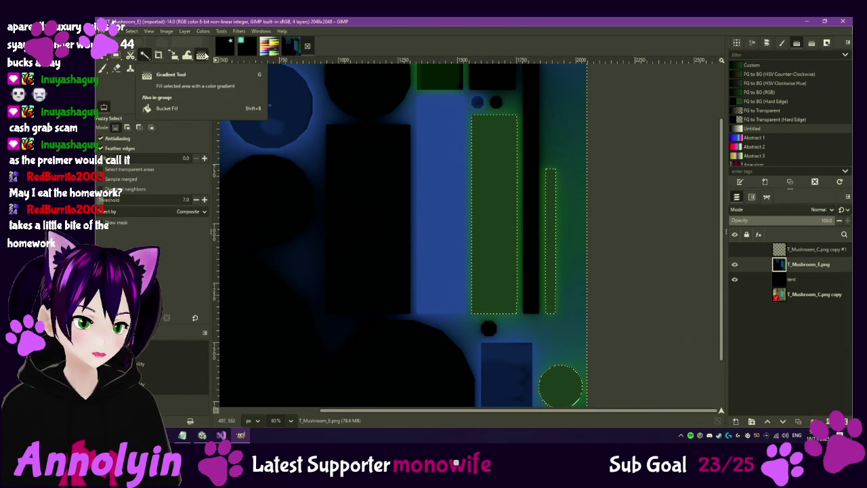
pyautogui.hotkey('shift', 'b')
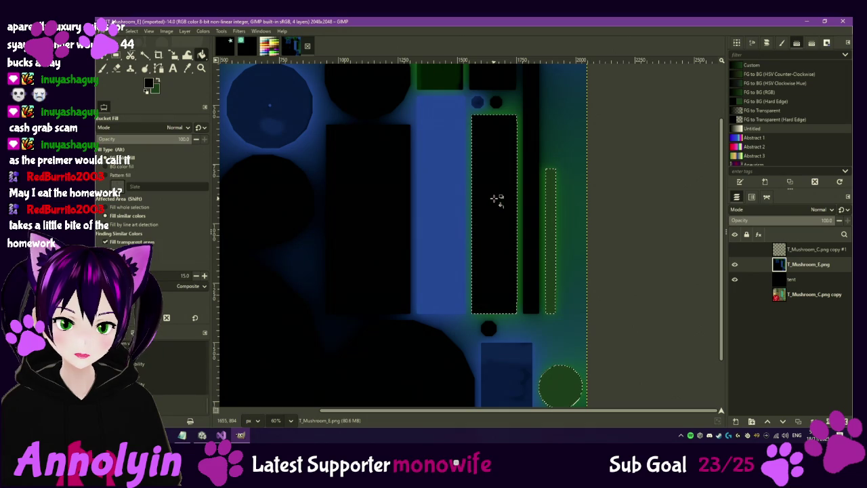
pyautogui.click(550, 219)
pyautogui.click(562, 387)
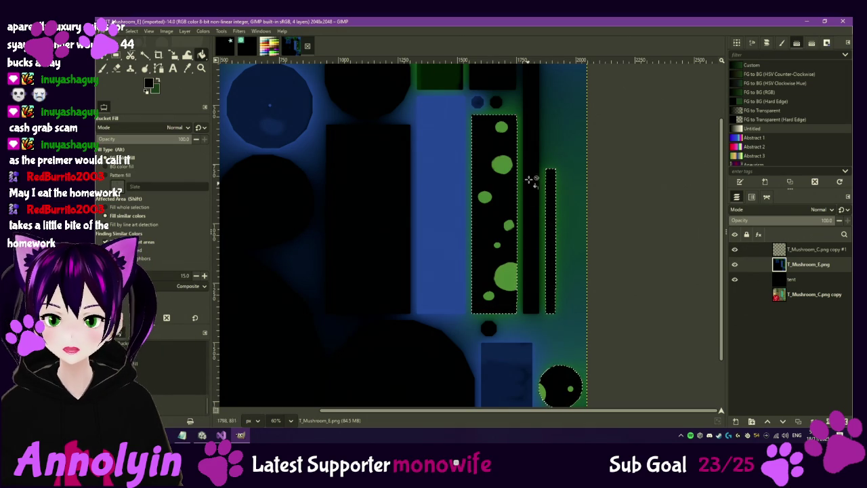
pyautogui.keyDown('ctrl'); pyautogui.scroll(-1, 565, 280); pyautogui.keyUp('ctrl')
pyautogui.keyDown('ctrl'); pyautogui.scroll(1, 571, 187); pyautogui.keyUp('ctrl')
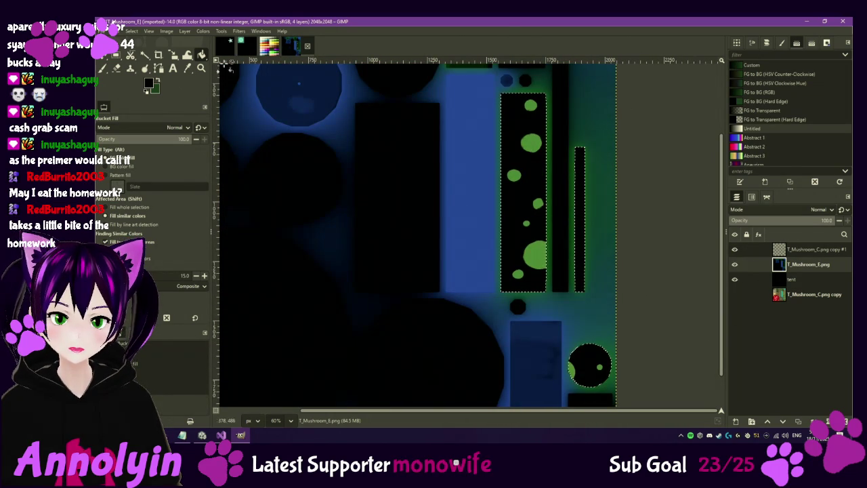
pyautogui.click(113, 31)
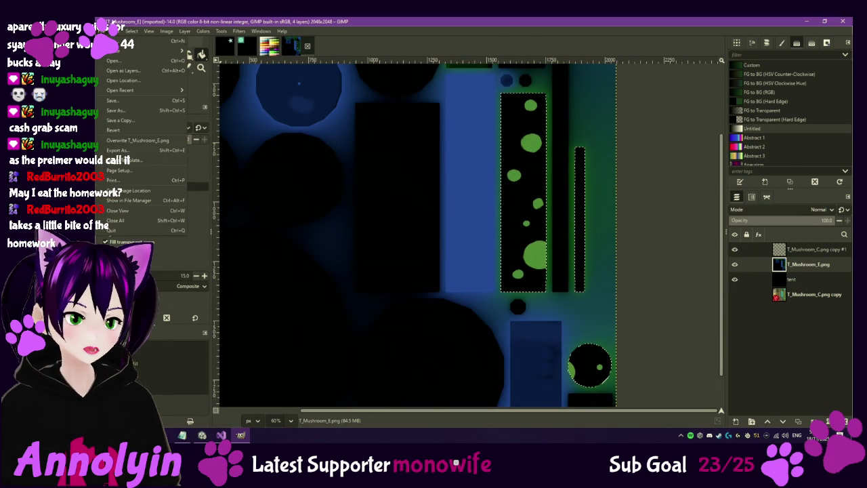
# Step: Try overwriting T_Mushroom_E.png (permission denied), then set Unity's Emissive Multiplier to about 1.25
pyautogui.click(140, 139)
pyautogui.click(202, 435)
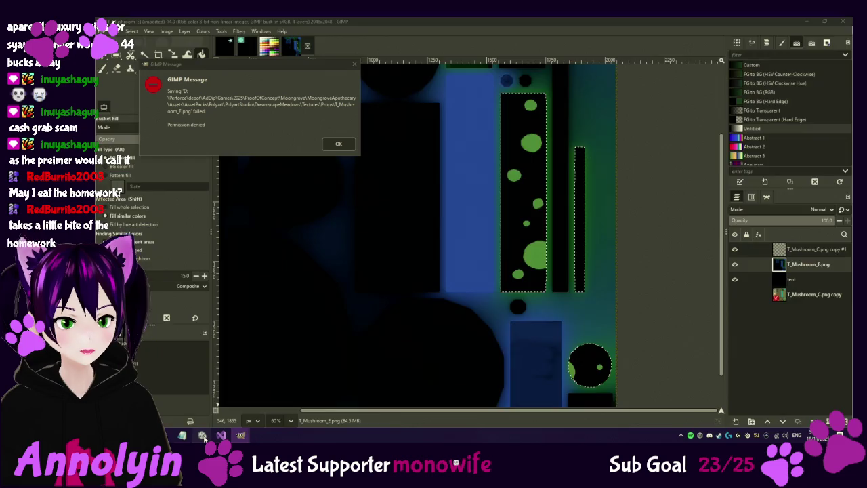
pyautogui.click(740, 355)
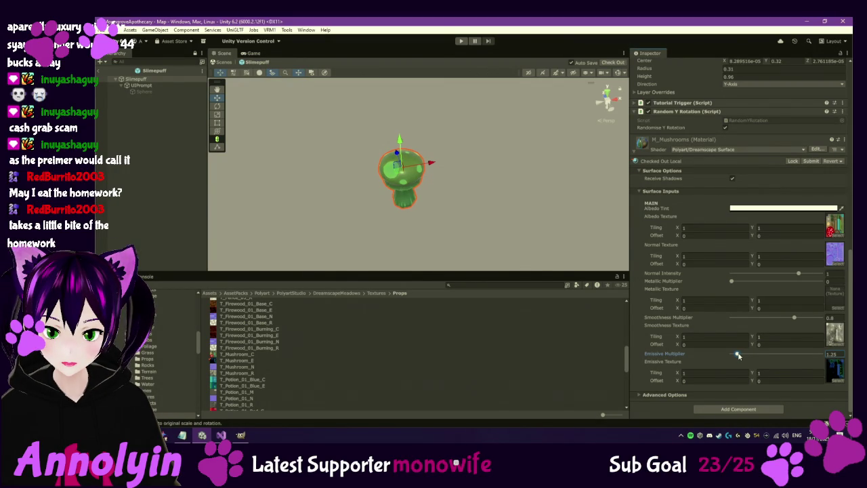
# Step: Nudge the Emissive Multiplier from 1.25 to 1.34 and exit the Slimepuff prefab back to Map
pyautogui.moveTo(738, 356); pyautogui.dragTo(738, 356)
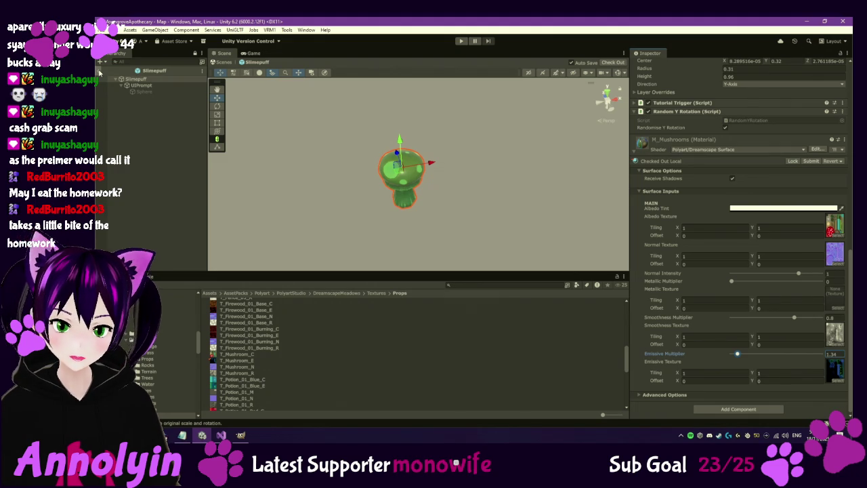
pyautogui.click(100, 70)
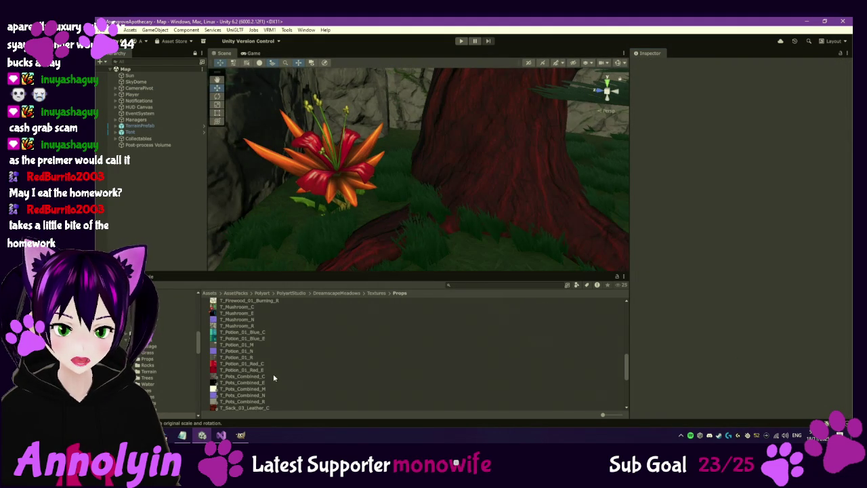
pyautogui.click(240, 435)
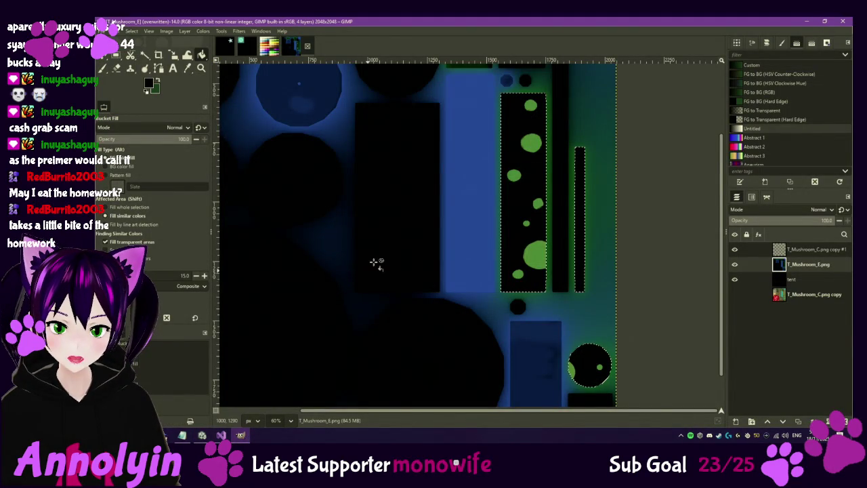
# Step: Zoom out to the whole texture and compare T_Mushroom_E.png shown over the T_Mushroom_C.png copy
pyautogui.scroll(-2, 373, 228)
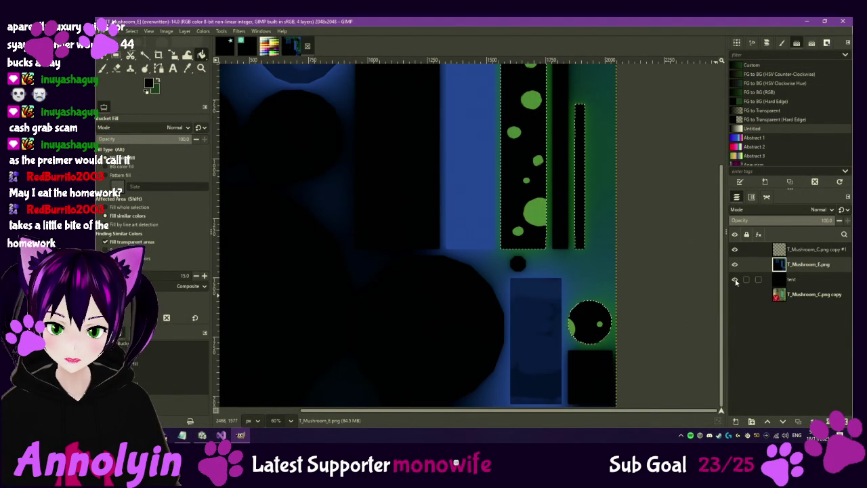
pyautogui.scroll(-2, 404, 210)
pyautogui.moveTo(412, 213)
pyautogui.mouseDown()
pyautogui.moveTo(433, 273)
pyautogui.moveTo(420, 253)
pyautogui.mouseUp()
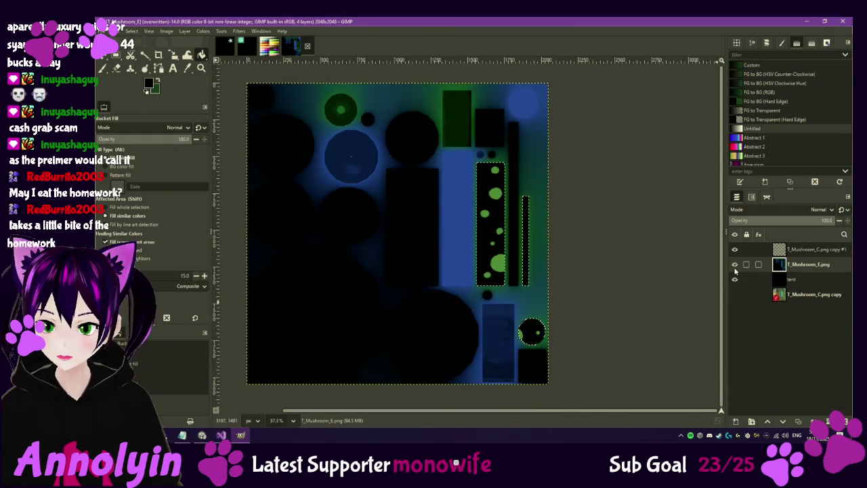
pyautogui.click(734, 264)
pyautogui.keyDown('shift'); pyautogui.click(736, 295); pyautogui.keyUp('shift')
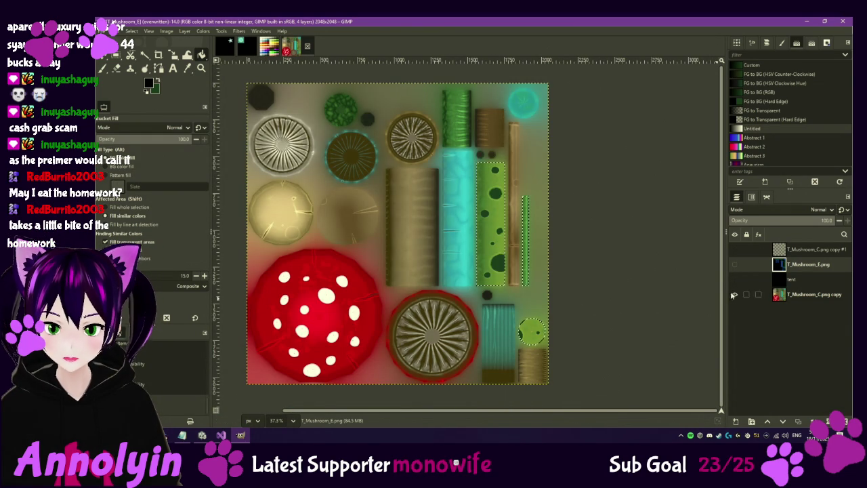
pyautogui.click(734, 264)
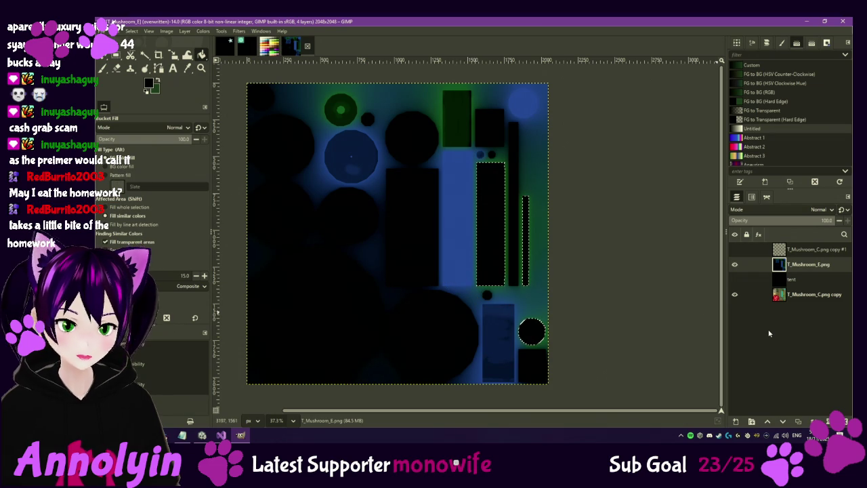
pyautogui.click(201, 436)
pyautogui.scroll(3, 162, 352)
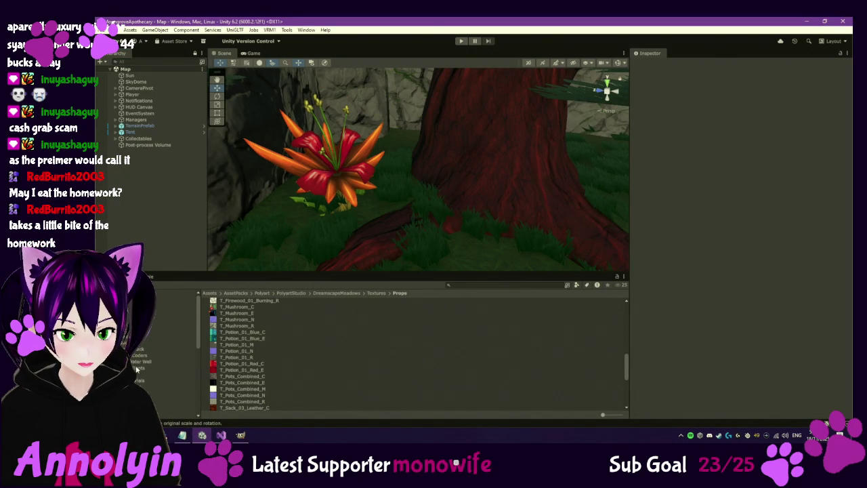
# Step: Open the Snowlace prefab from the Other > Resources Placeables > Collectables folder
pyautogui.click(170, 330)
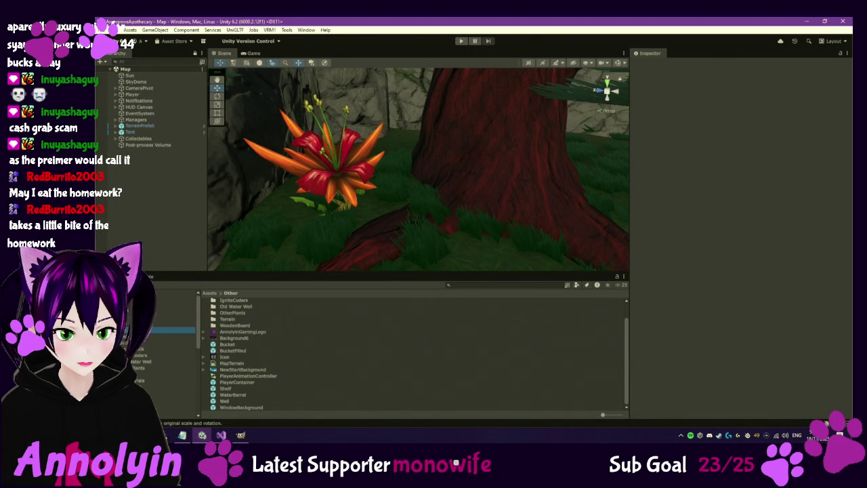
pyautogui.scroll(-3, 162, 359)
pyautogui.click(138, 368)
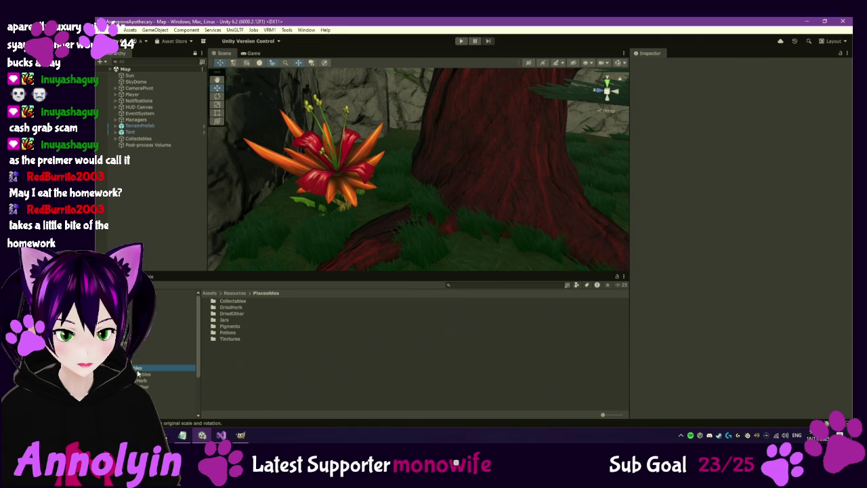
pyautogui.click(230, 301)
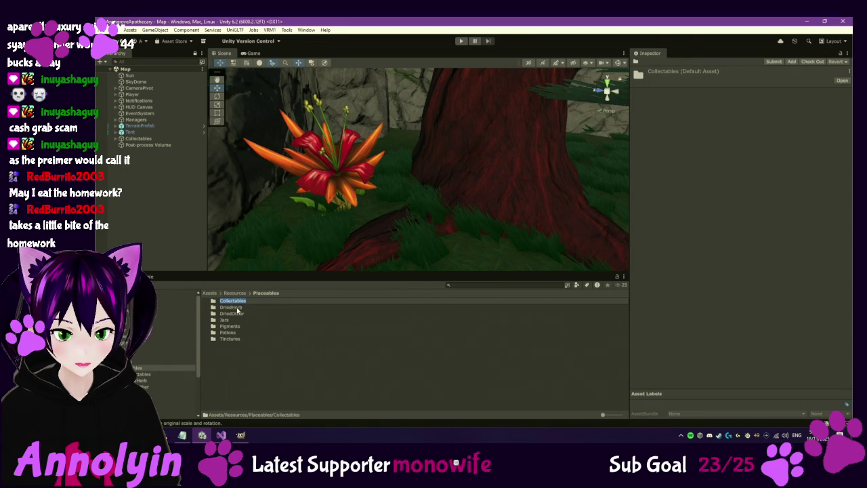
pyautogui.doubleClick(241, 303)
pyautogui.scroll(-3, 259, 337)
pyautogui.doubleClick(238, 387)
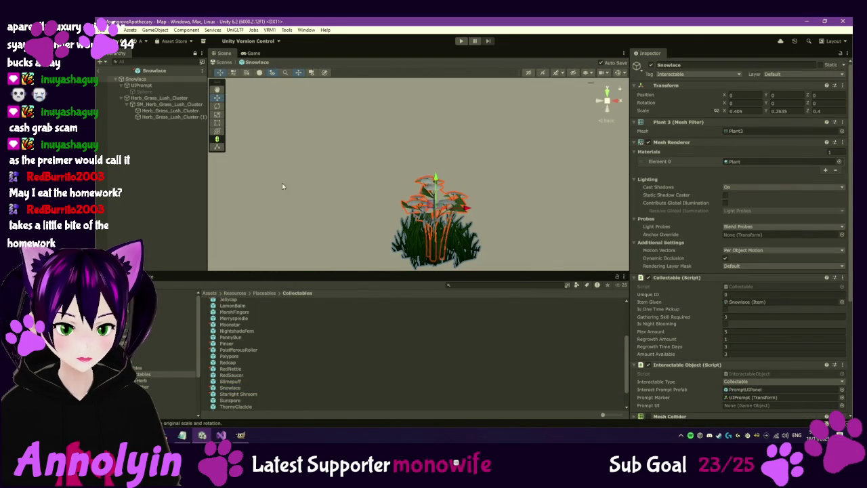
# Step: Inspect the Herb_Grass_Lush_Cluster's M_Herb_Grass material and ping its base texture
pyautogui.click(180, 111)
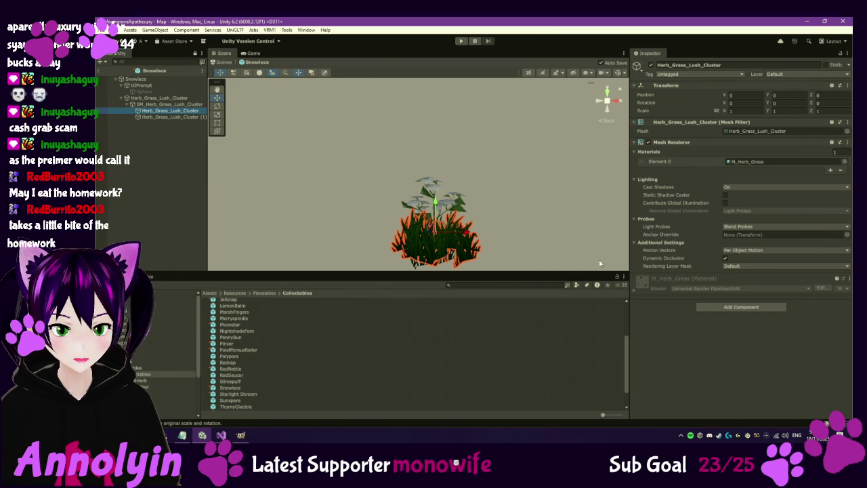
pyautogui.click(640, 284)
pyautogui.scroll(-1, 677, 312)
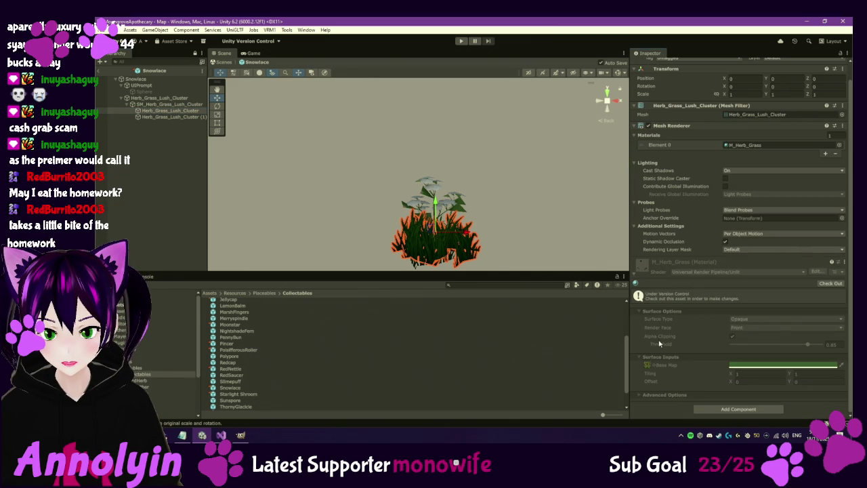
pyautogui.click(649, 366)
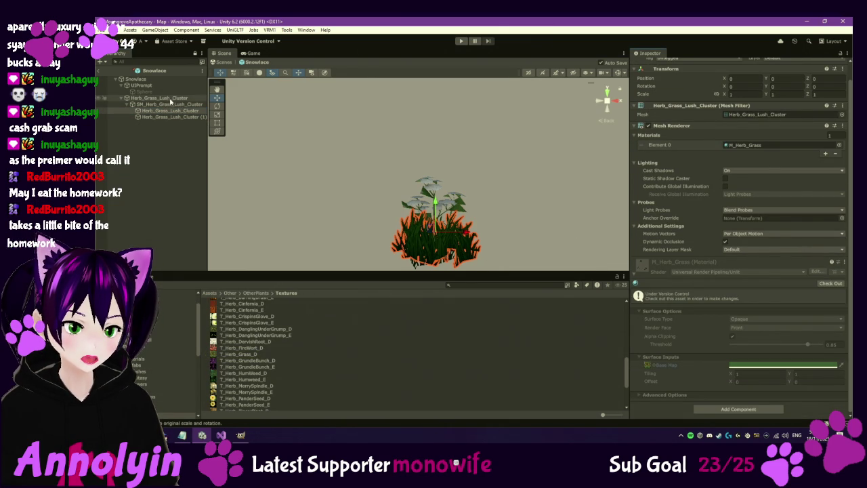
pyautogui.click(188, 118)
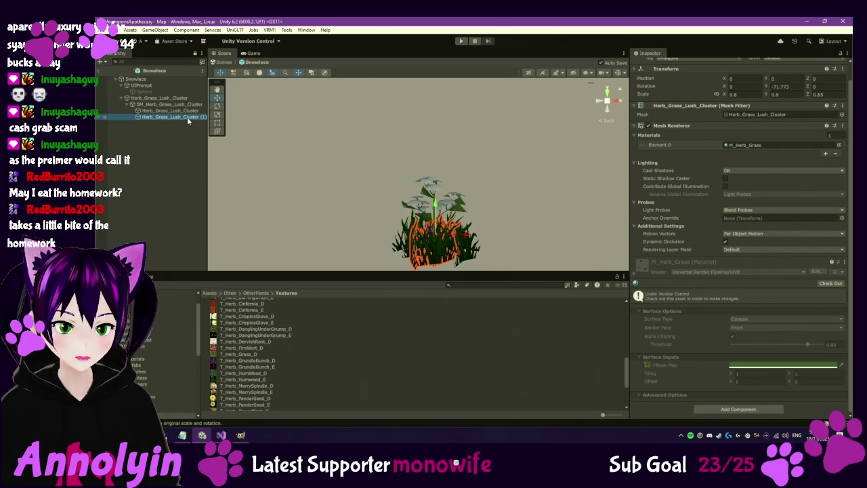
# Step: Select Snowlace and ping its Plant material's Base Map texture in the project
pyautogui.click(157, 79)
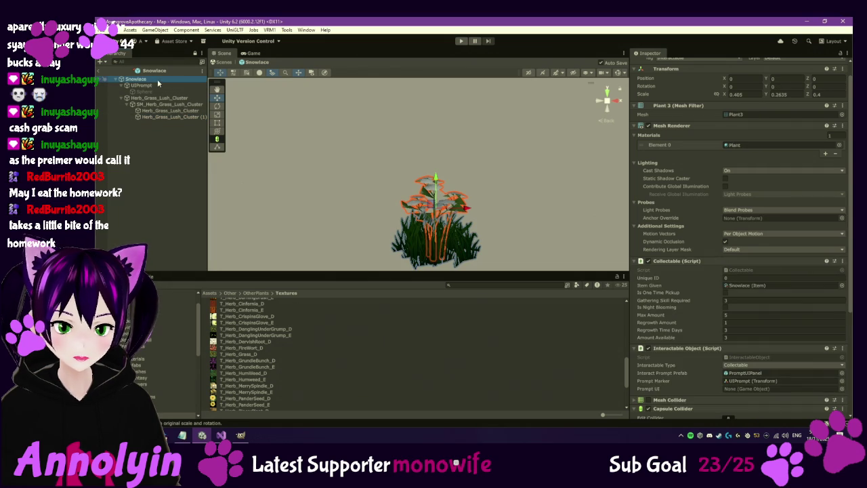
pyautogui.scroll(-5, 700, 249)
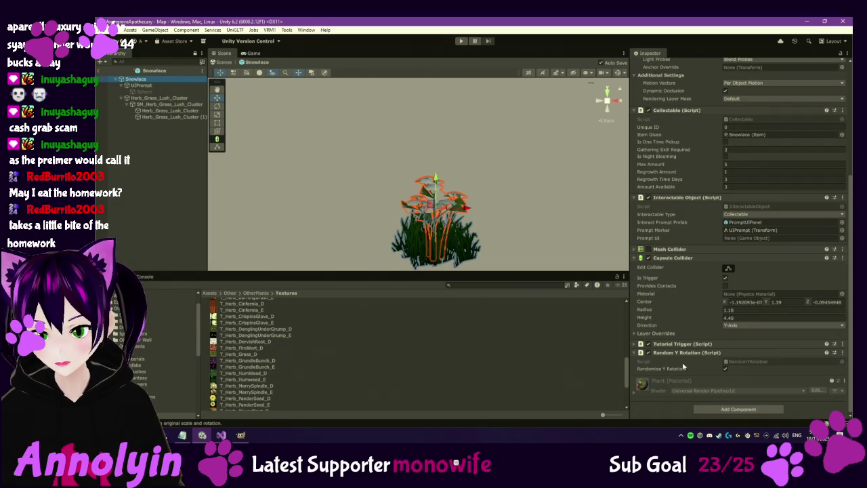
pyautogui.click(642, 388)
pyautogui.scroll(-3, 681, 368)
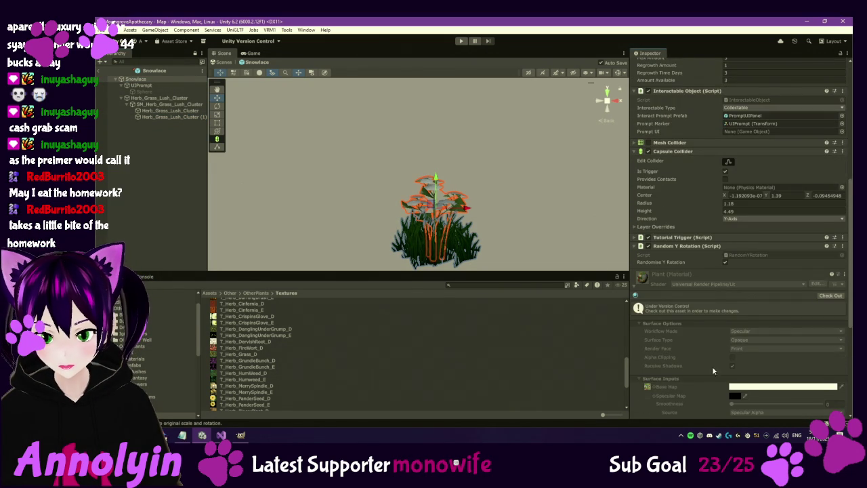
pyautogui.scroll(-1, 712, 370)
pyautogui.click(648, 366)
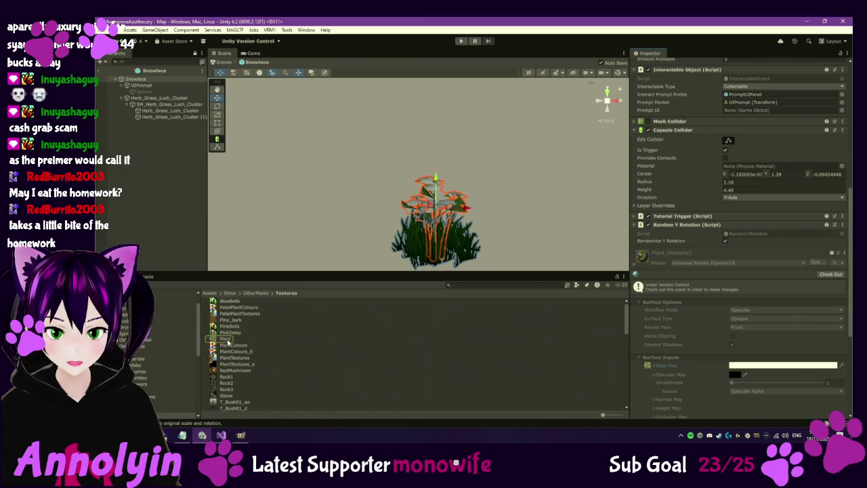
# Step: Reveal the Plant texture in File Explorer and open Plant.tga in GIMP
pyautogui.rightClick(228, 342)
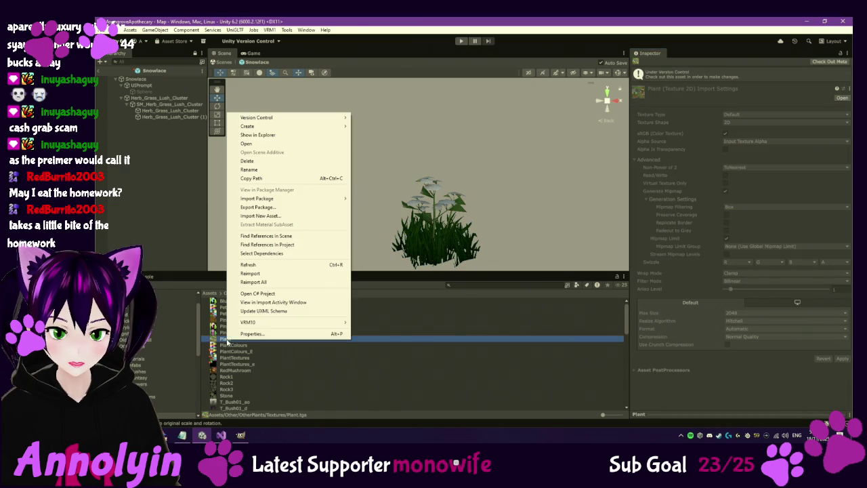
pyautogui.click(312, 135)
pyautogui.doubleClick(351, 113)
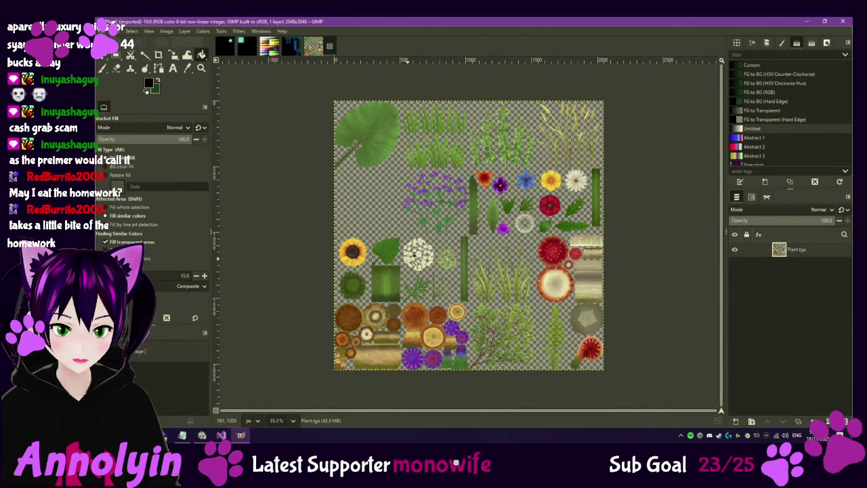
# Step: Zoom in and cut the white flower cluster out of Plant.tga with a rectangle selection
pyautogui.scroll(8, 415, 261)
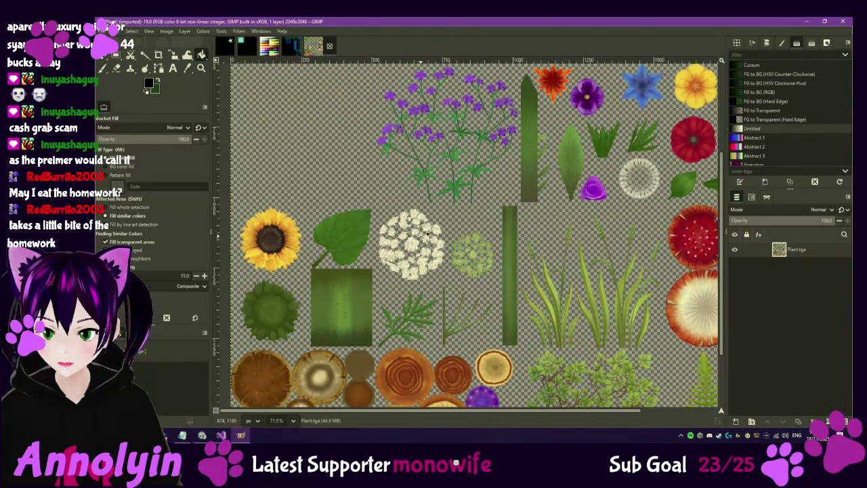
pyautogui.scroll(5, 414, 234)
pyautogui.scroll(3, 415, 234)
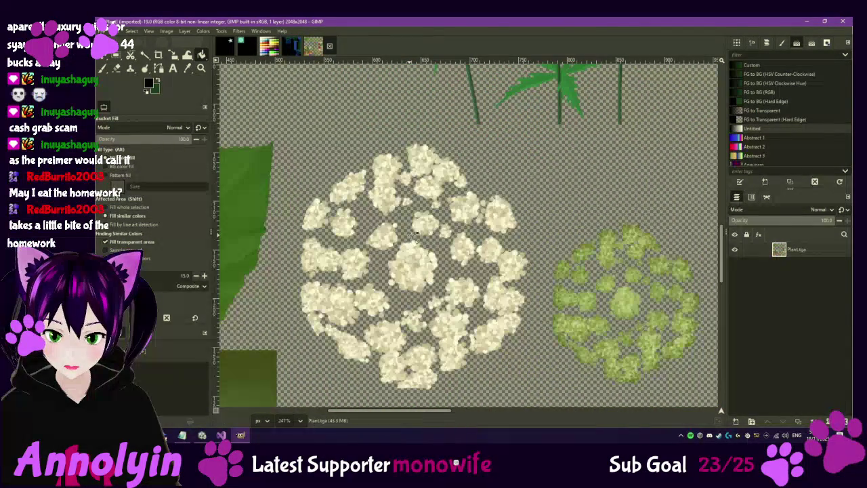
pyautogui.click(116, 55)
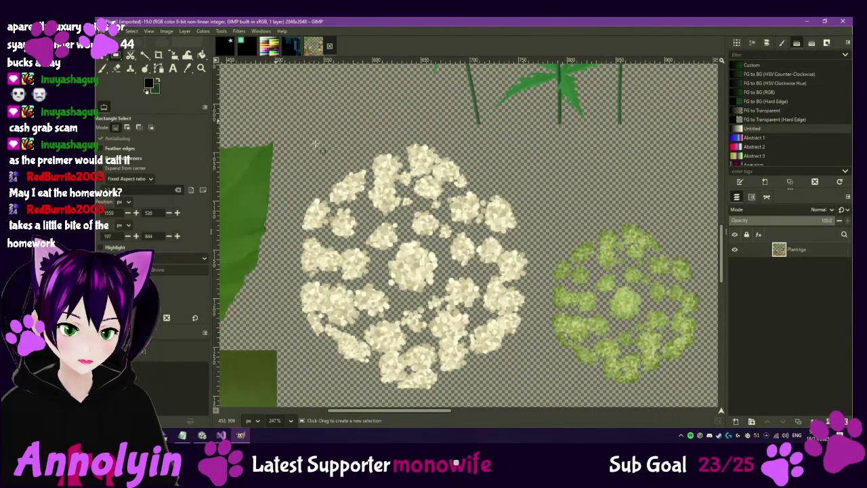
pyautogui.moveTo(294, 153)
pyautogui.mouseDown()
pyautogui.moveTo(374, 293)
pyautogui.moveTo(542, 400)
pyautogui.mouseUp()
pyautogui.moveTo(437, 163); pyautogui.dragTo(437, 153)
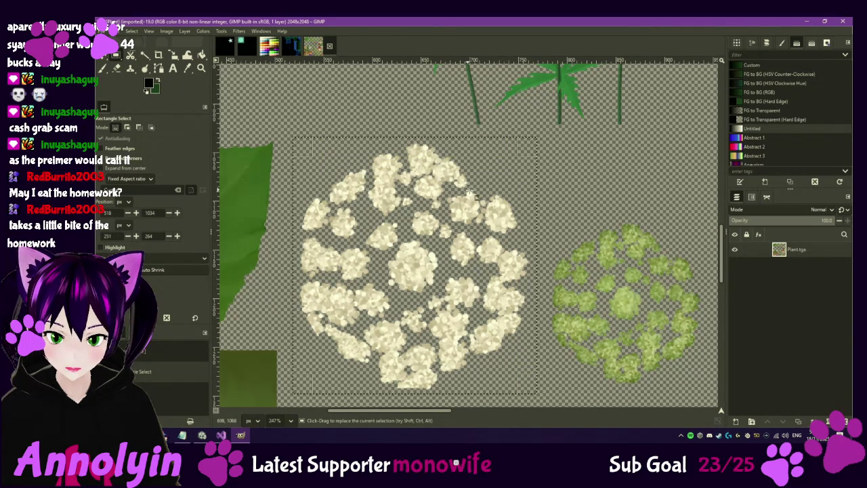
pyautogui.keyDown('ctrl'); pyautogui.scroll(-3, 487, 198); pyautogui.keyUp('ctrl')
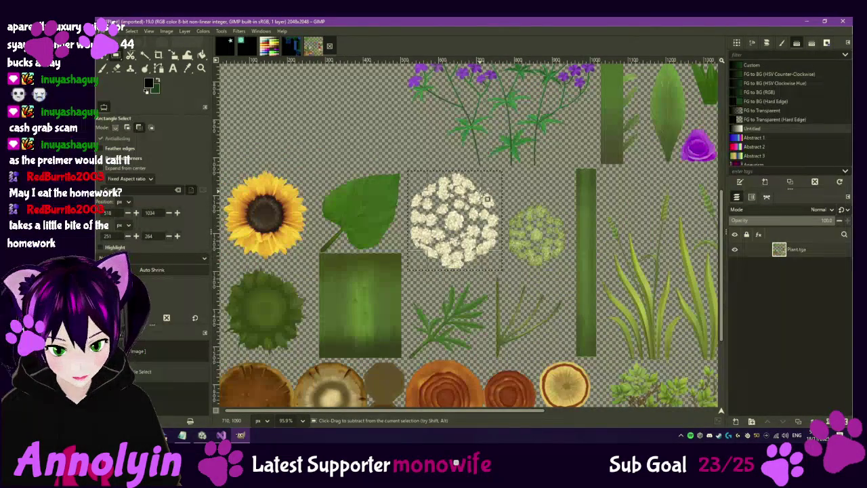
pyautogui.hotkey('ctrl', 'x')
pyautogui.rightClick(783, 273)
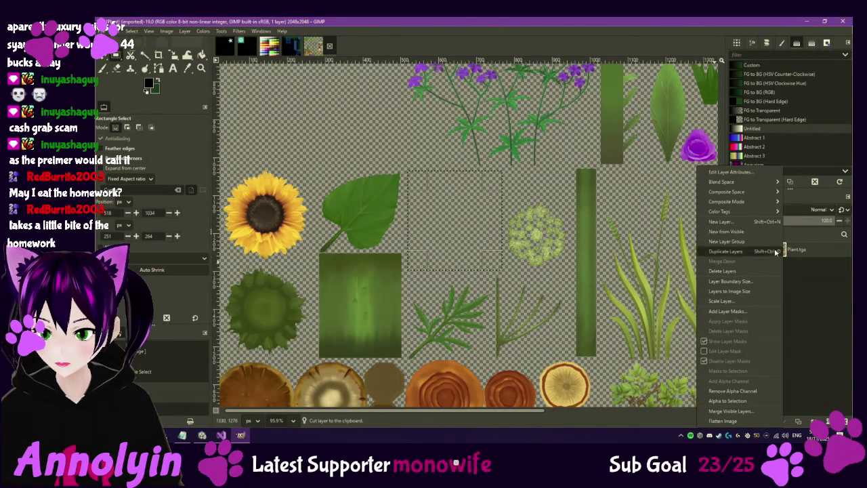
# Step: Add a black-filled layer and paste the cut flower back in place on it
pyautogui.click(742, 232)
pyautogui.click(475, 318)
pyautogui.click(461, 362)
pyautogui.click(538, 340)
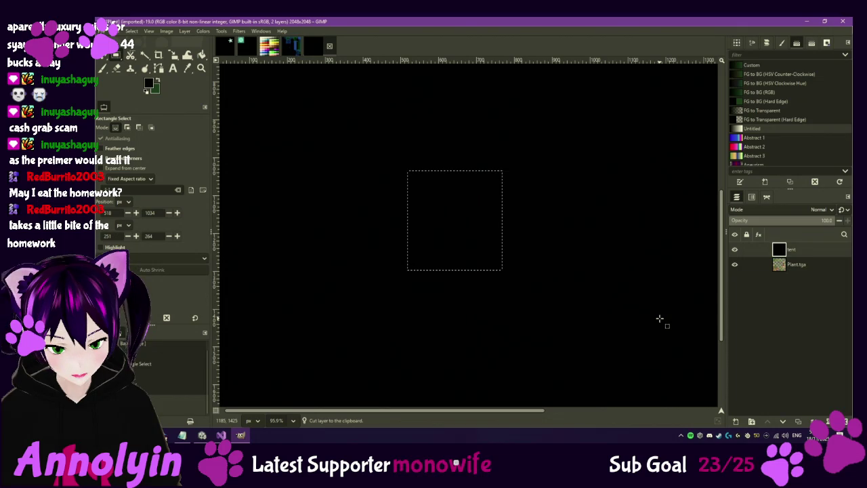
pyautogui.hotkey('ctrl', 'v')
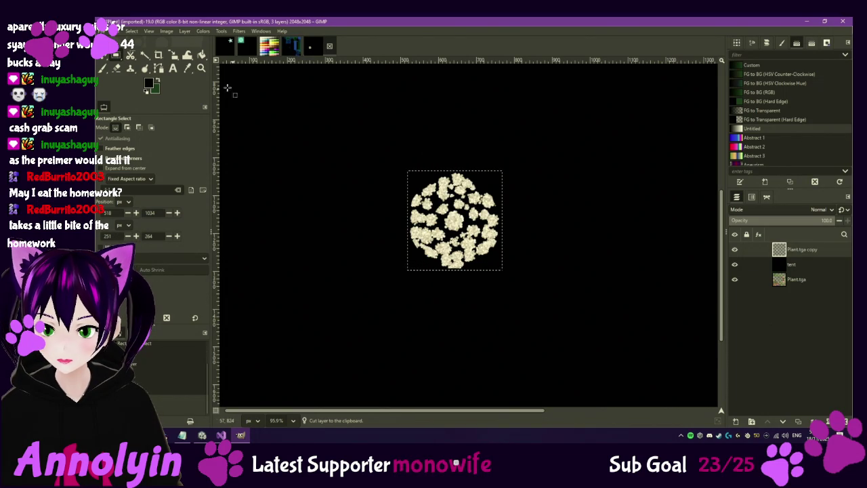
# Step: Export the image as Plant_E.tga and return to Unity
pyautogui.click(110, 31)
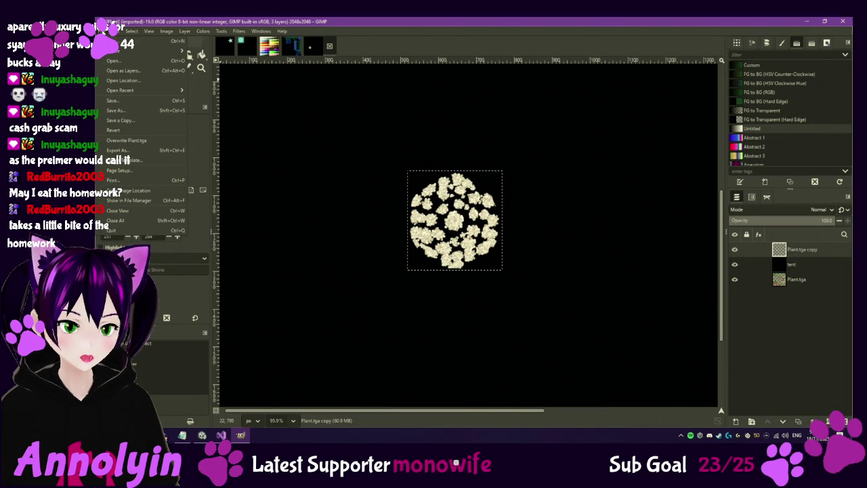
pyautogui.click(139, 151)
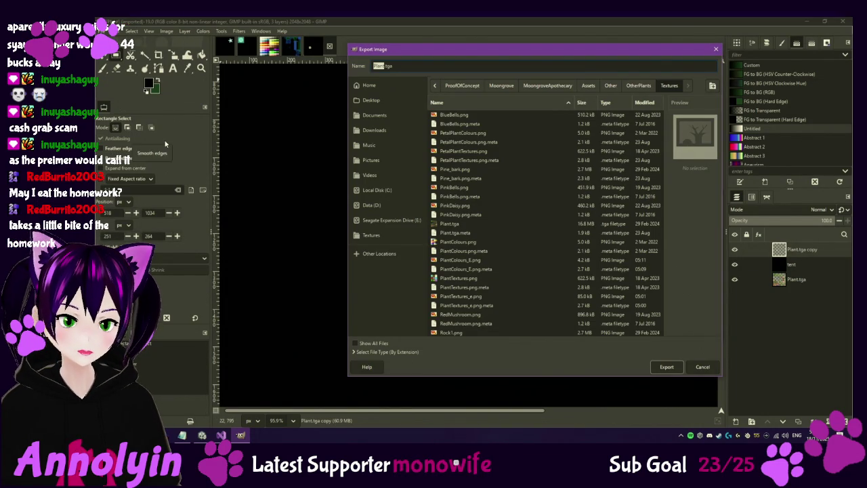
pyautogui.write('E')
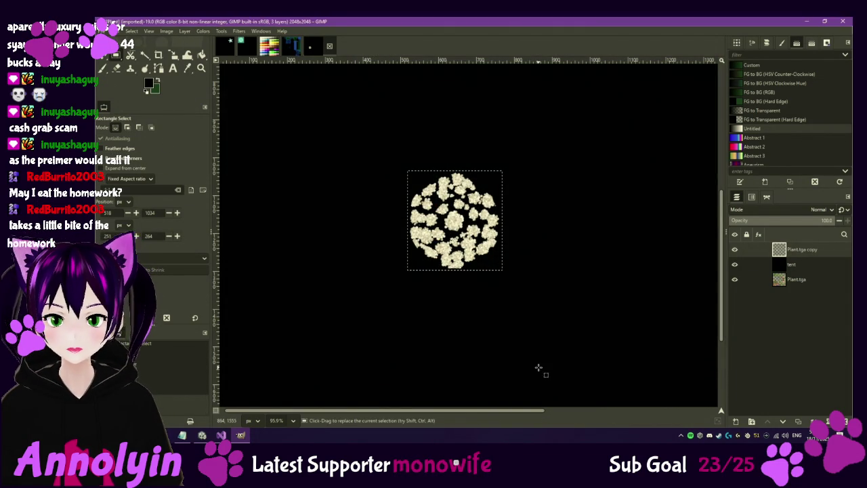
pyautogui.hotkey('ctrl', 'e')
pyautogui.click(231, 161)
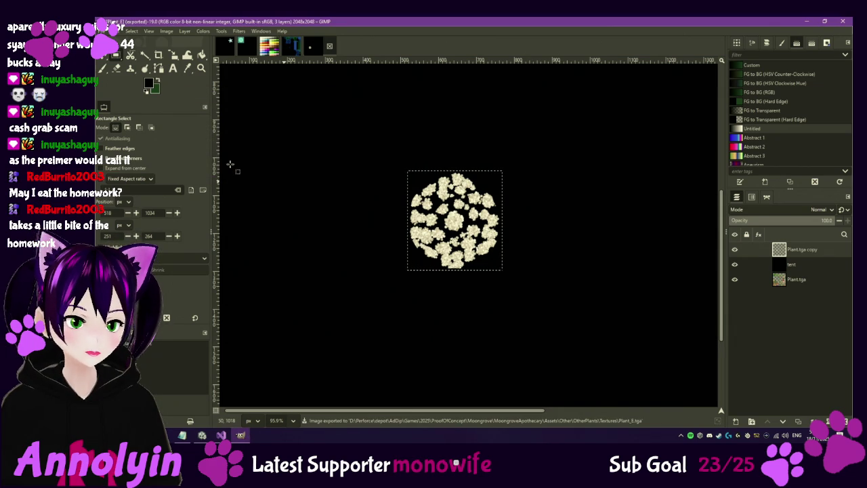
pyautogui.click(202, 435)
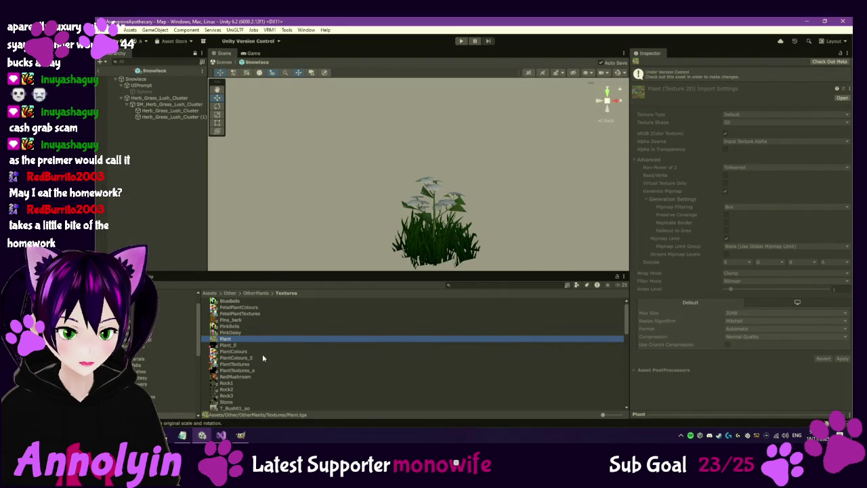
# Step: Check out Snowlace's Plant material, enable Emission and raise the emission colour to light grey
pyautogui.click(144, 80)
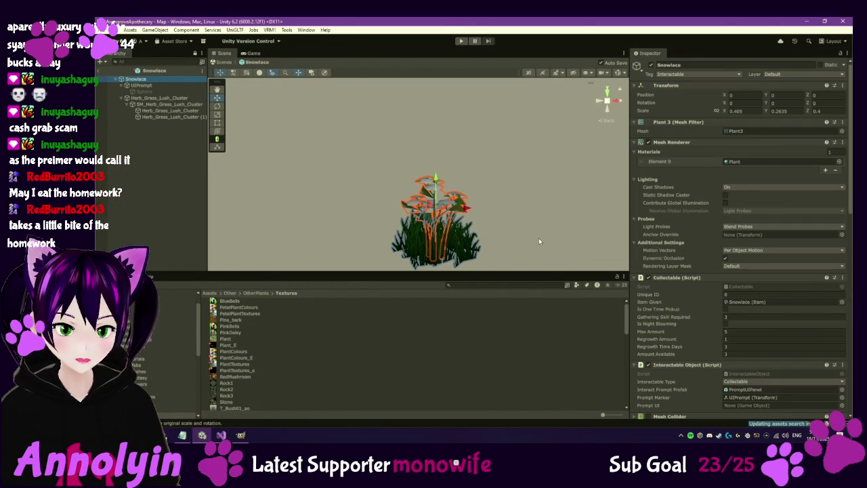
pyautogui.scroll(-10, 681, 344)
pyautogui.scroll(-5, 681, 344)
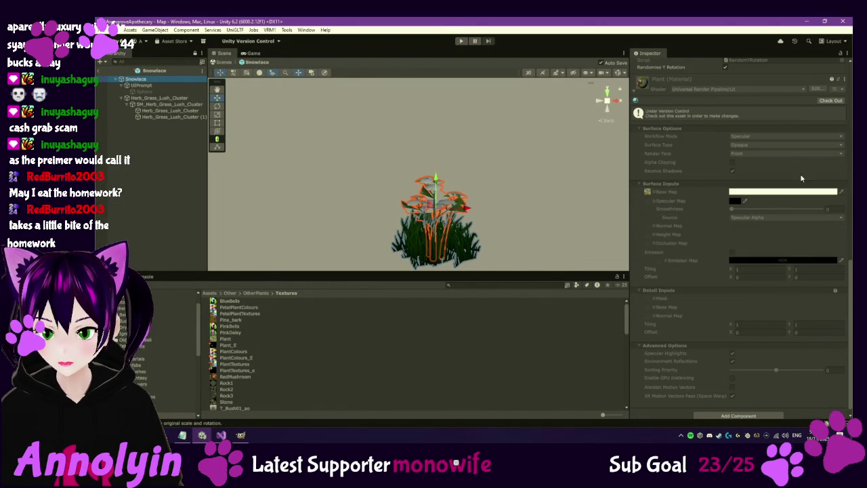
pyautogui.click(832, 102)
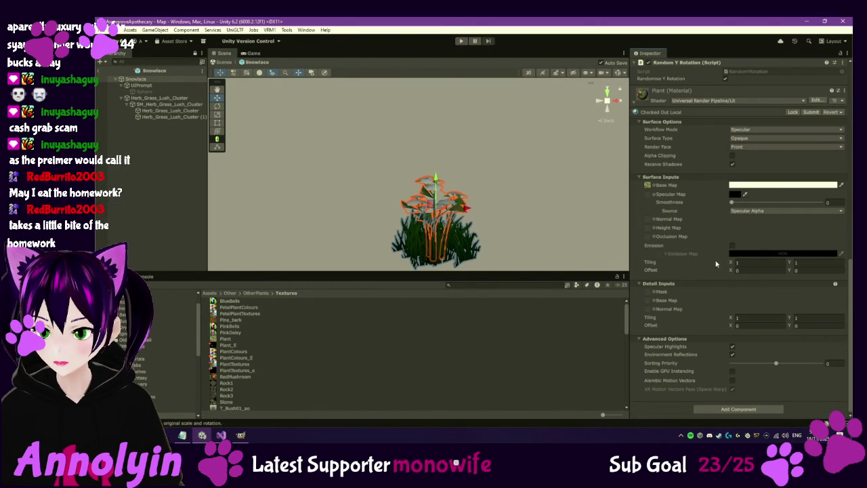
pyautogui.click(732, 245)
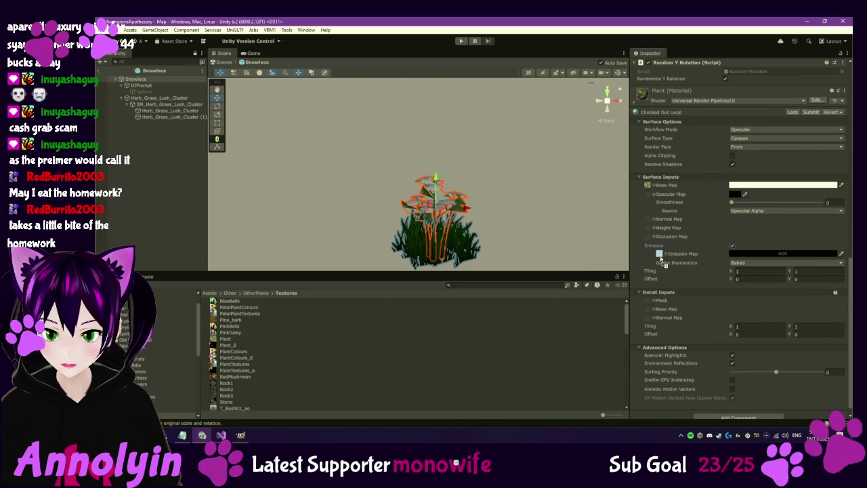
pyautogui.click(776, 254)
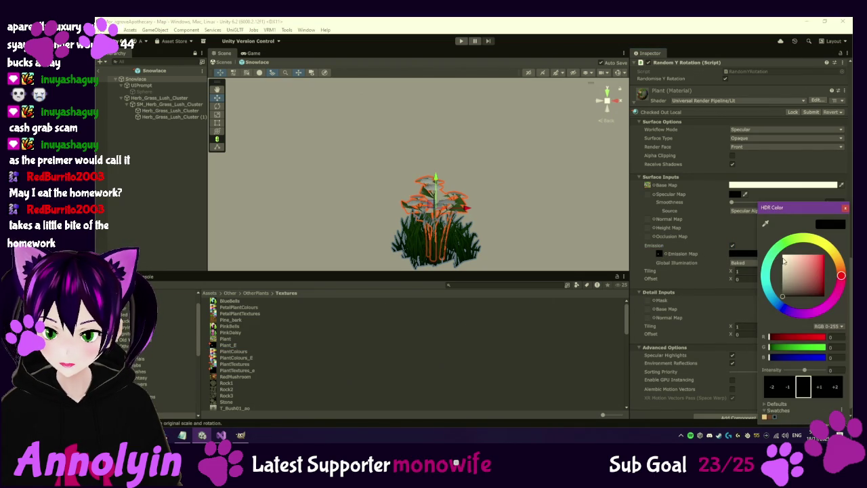
pyautogui.moveTo(786, 280)
pyautogui.mouseDown()
pyautogui.moveTo(785, 264)
pyautogui.moveTo(784, 278)
pyautogui.moveTo(801, 252)
pyautogui.moveTo(778, 256)
pyautogui.moveTo(777, 266)
pyautogui.mouseUp()
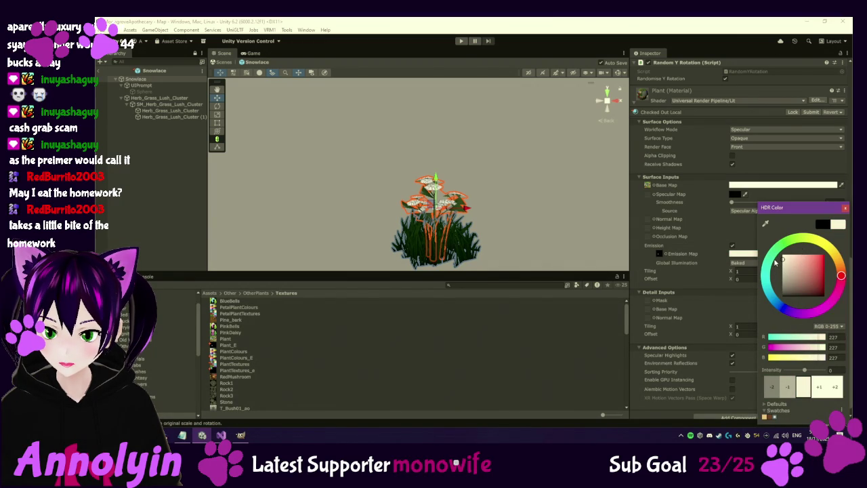
pyautogui.click(844, 208)
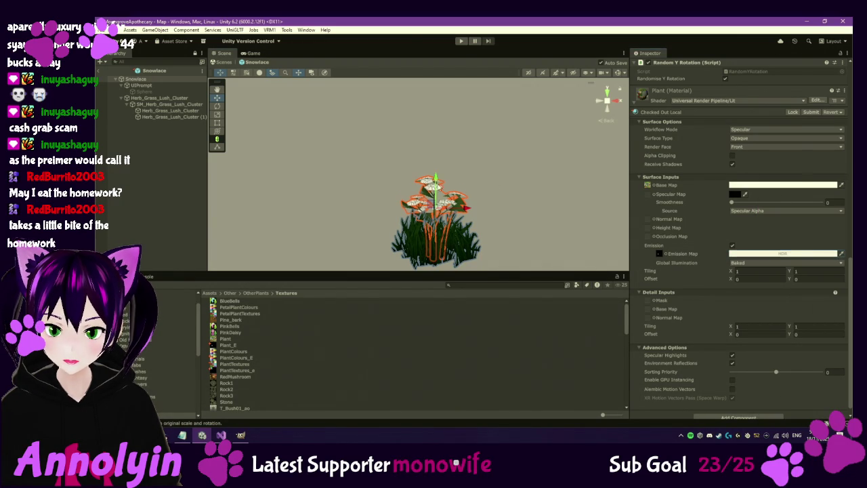
pyautogui.scroll(2, 466, 242)
pyautogui.scroll(2, 466, 241)
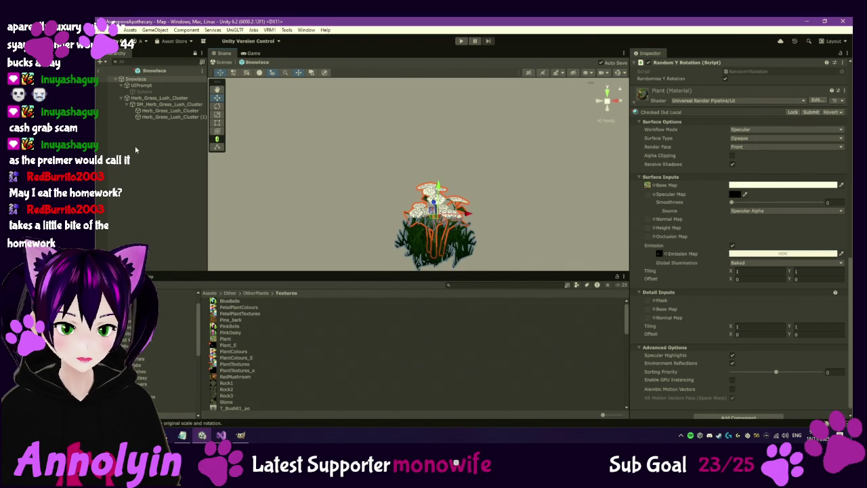
pyautogui.scroll(-3, 176, 352)
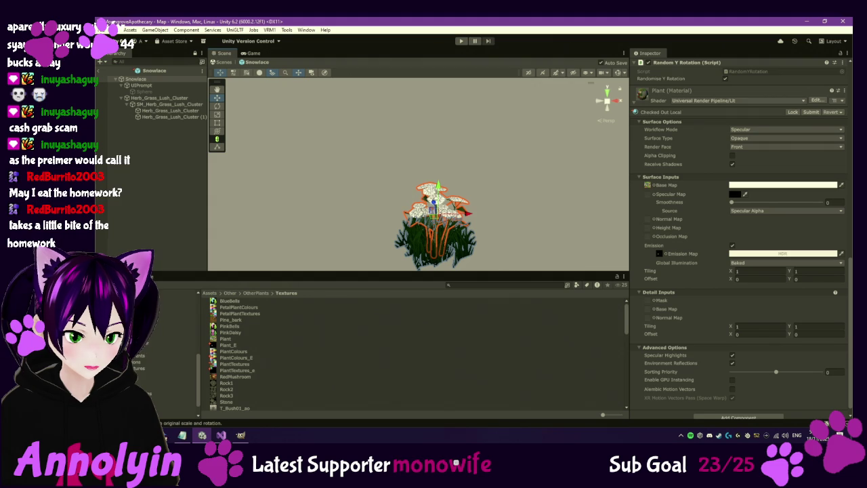
# Step: Open the Sunspore prefab from Collectables and ping its PlantColours_E emission map texture
pyautogui.click(176, 330)
pyautogui.scroll(-3, 252, 359)
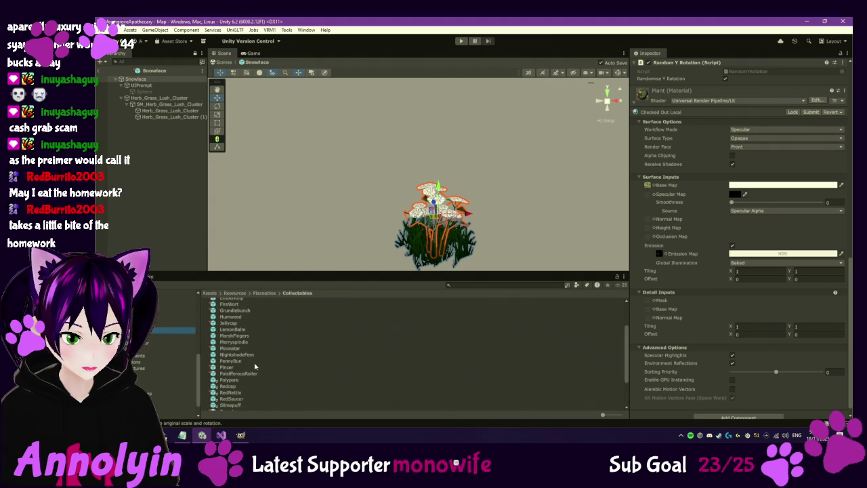
pyautogui.scroll(-2, 258, 369)
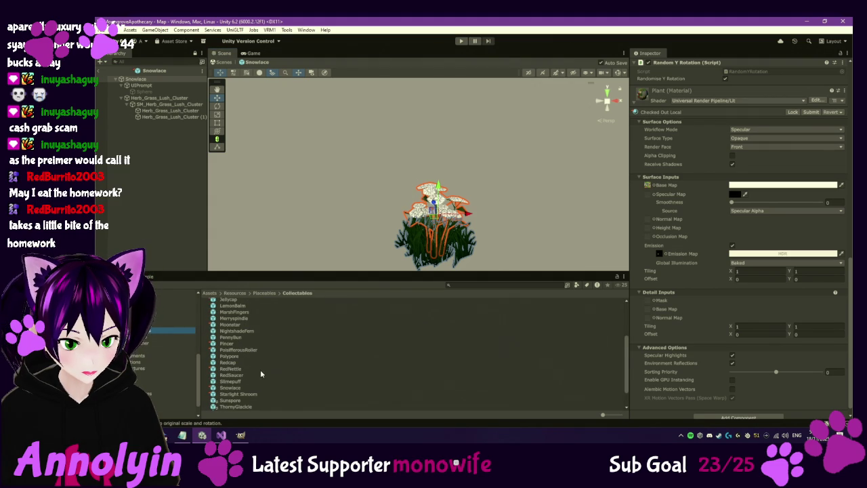
pyautogui.click(230, 401)
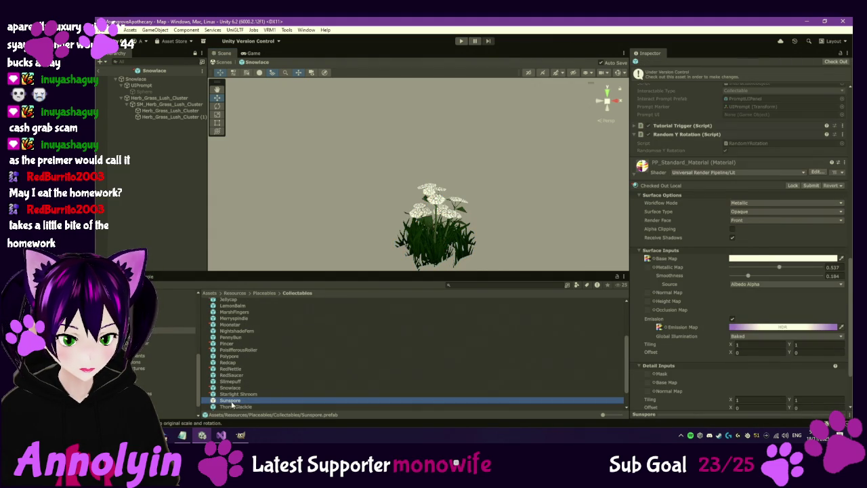
pyautogui.doubleClick(231, 401)
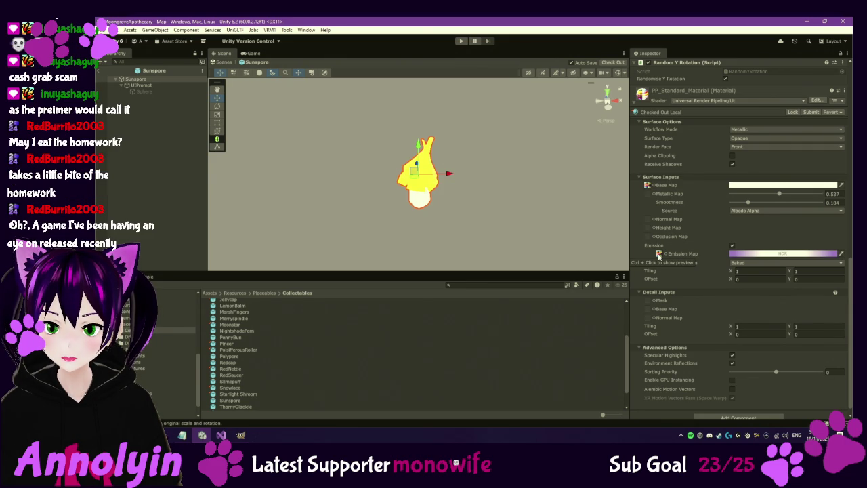
pyautogui.click(658, 254)
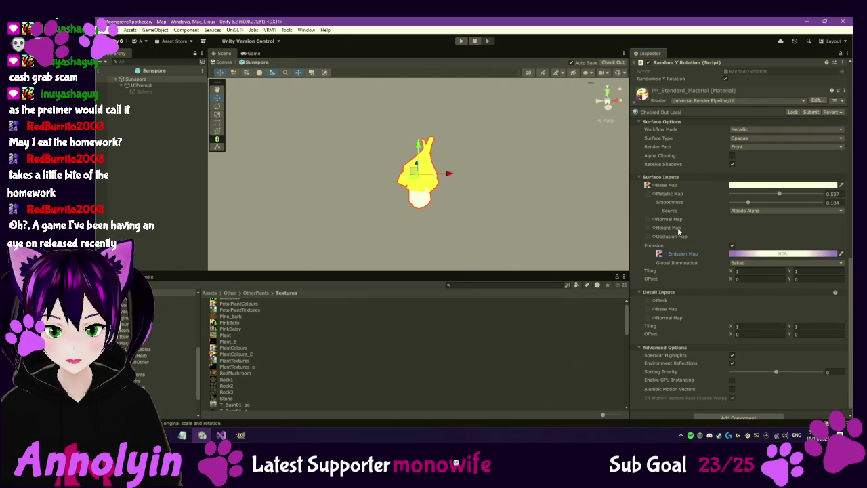
pyautogui.click(659, 255)
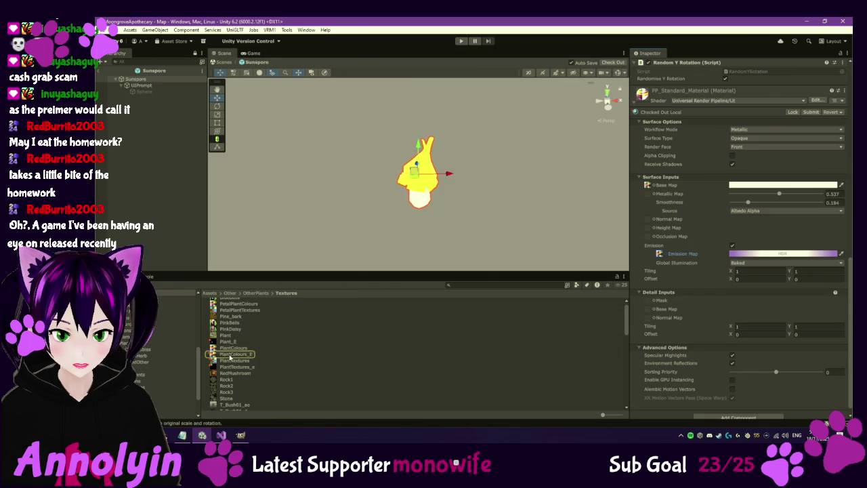
# Step: In GIMP, hide the colour grid layer and export the mask over PlantColours_E.png
pyautogui.rightClick(231, 357)
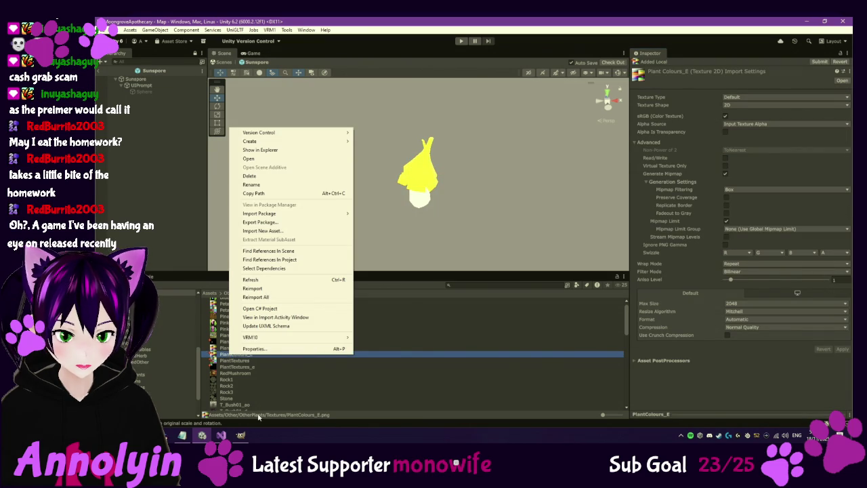
pyautogui.click(240, 435)
pyautogui.click(269, 46)
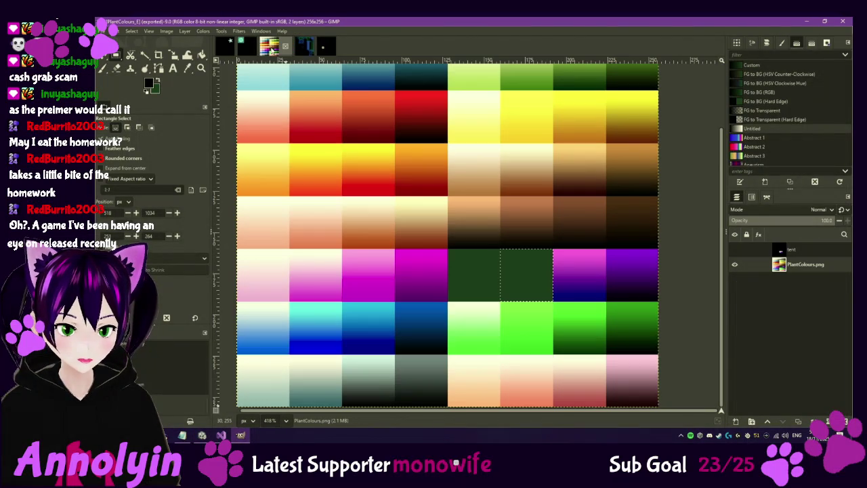
pyautogui.click(735, 264)
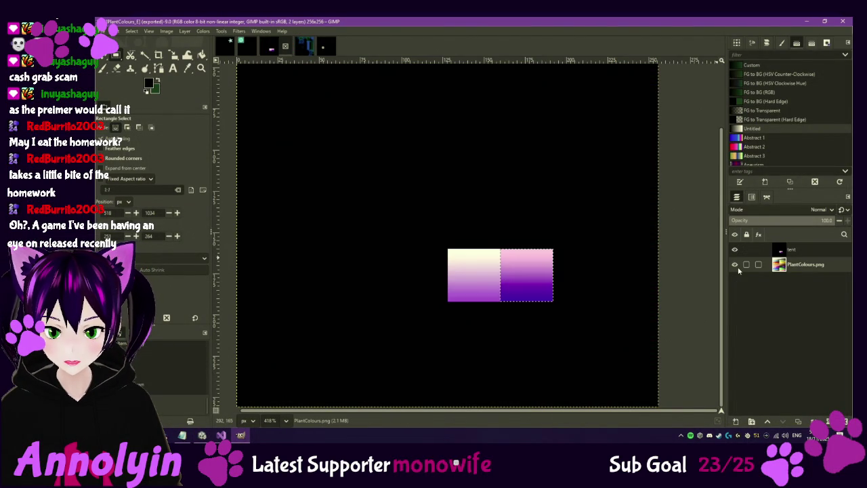
pyautogui.click(107, 31)
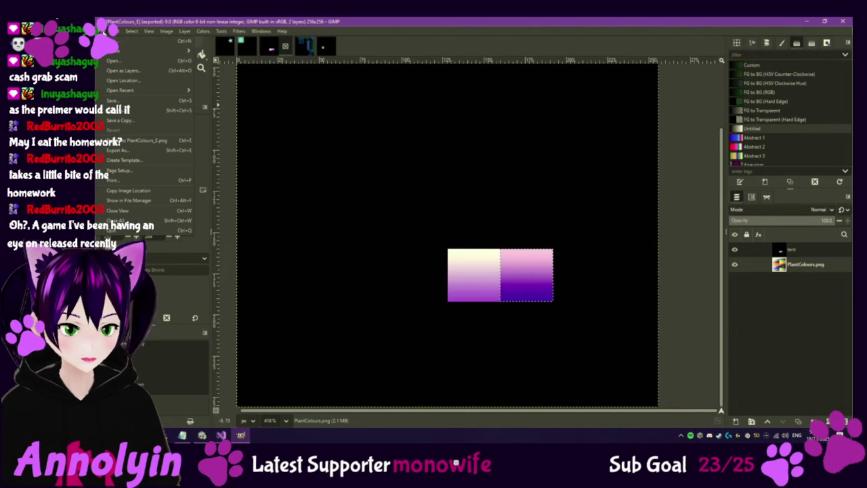
pyautogui.click(138, 141)
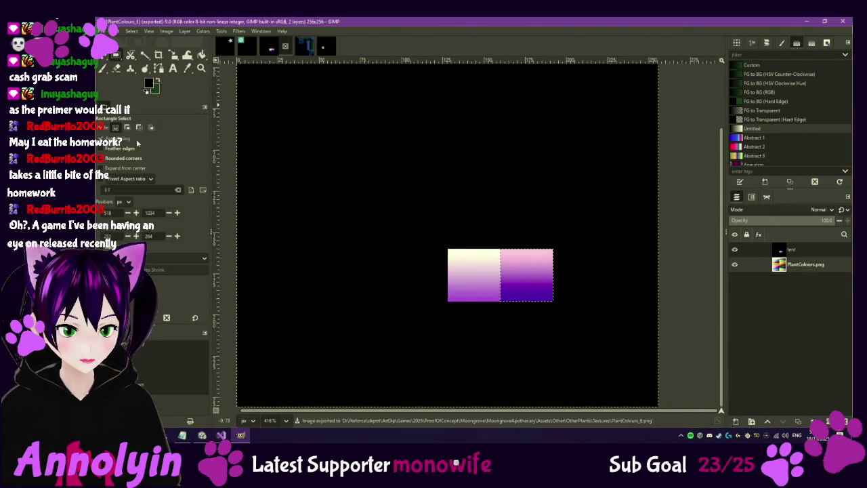
pyautogui.hotkey('alt', 'Tab')
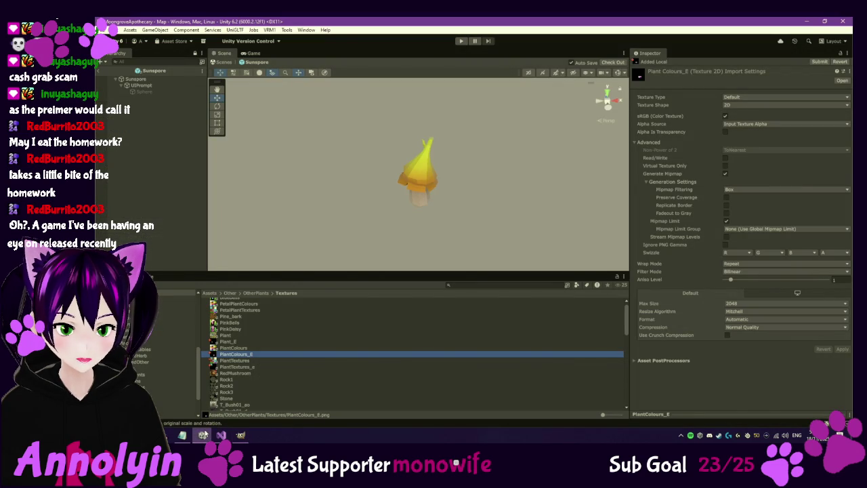
# Step: Open the Duskpetal prefab and set its emission colour to white at intensity about 1
pyautogui.click(181, 349)
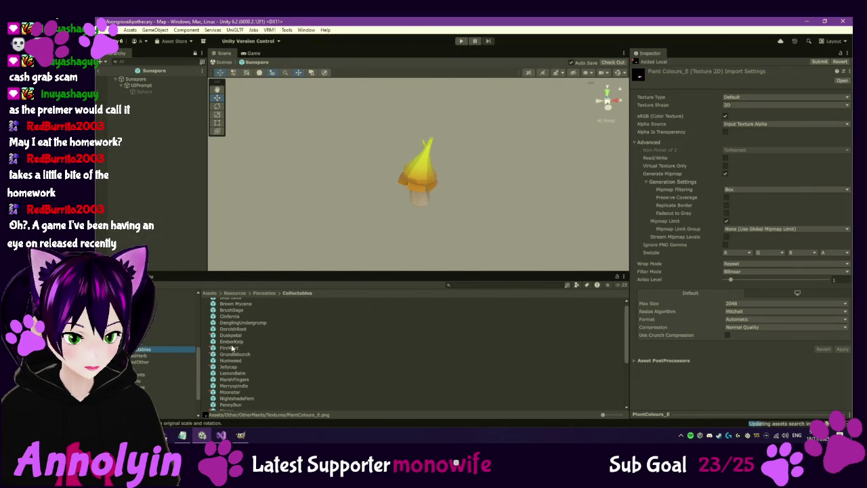
pyautogui.click(229, 336)
pyautogui.doubleClick(230, 336)
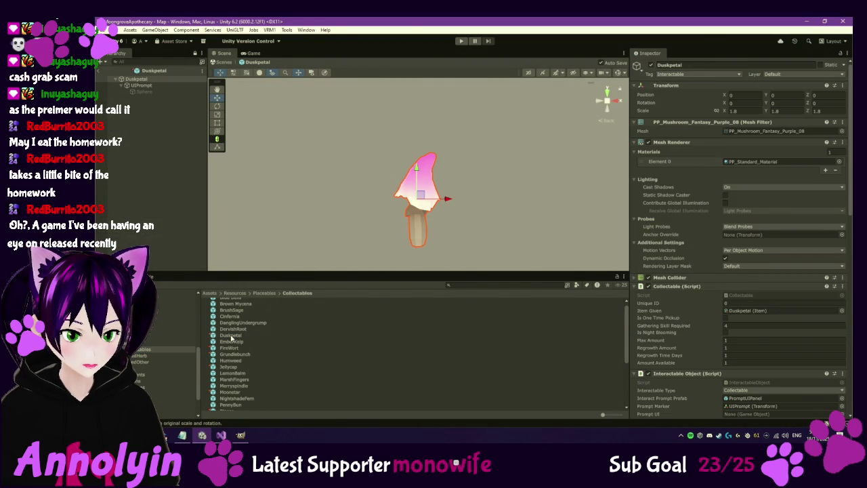
pyautogui.scroll(-10, 678, 318)
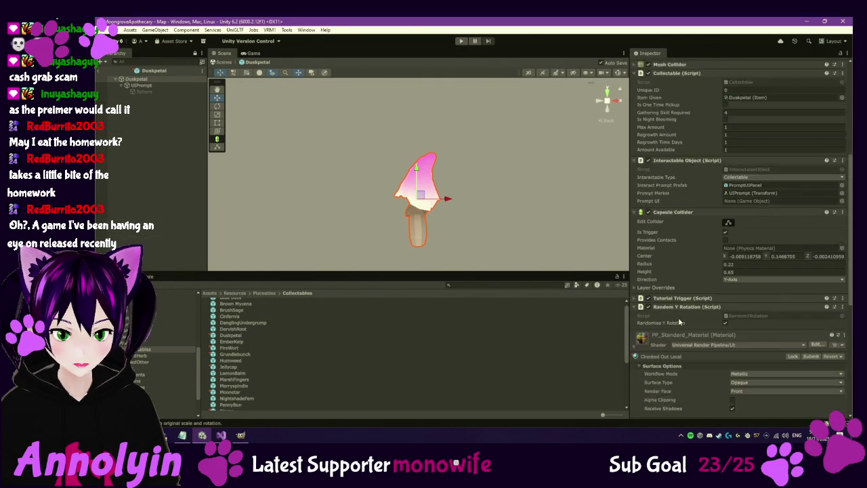
pyautogui.click(788, 349)
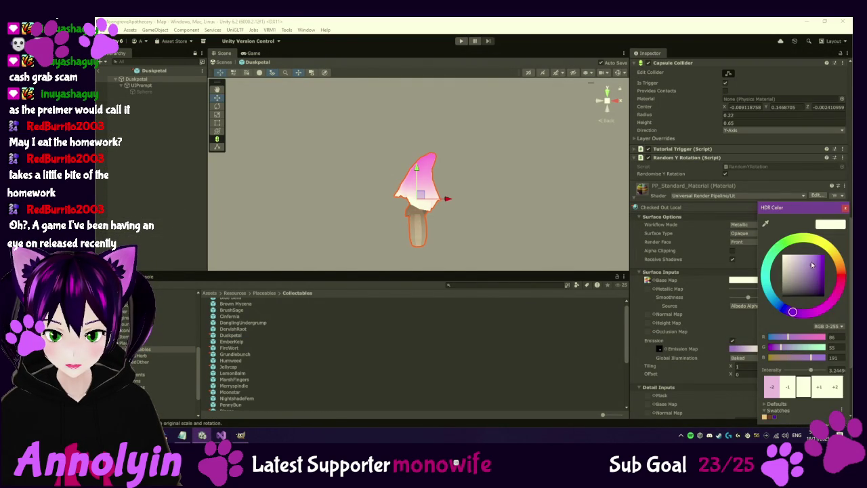
pyautogui.moveTo(814, 267); pyautogui.dragTo(801, 258)
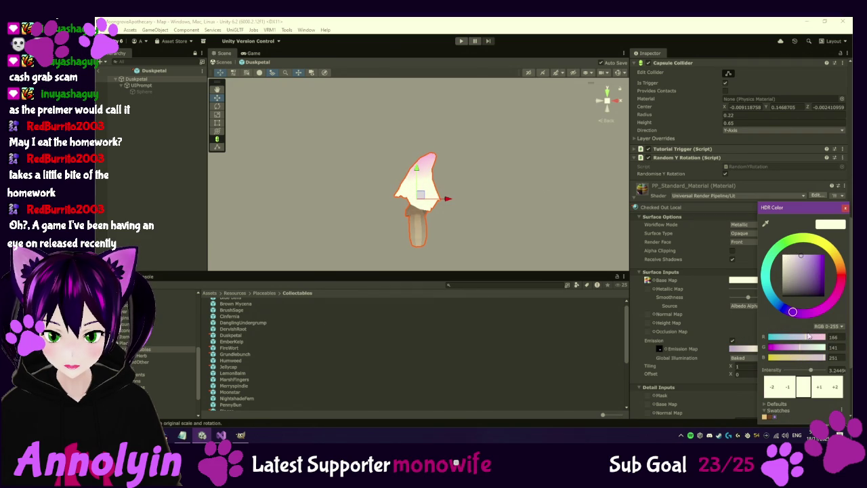
pyautogui.moveTo(811, 372); pyautogui.dragTo(806, 371)
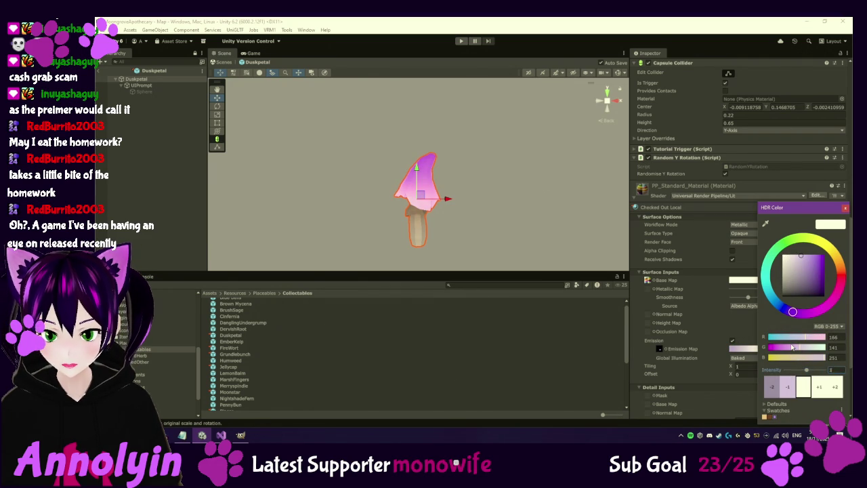
pyautogui.moveTo(790, 259); pyautogui.dragTo(784, 255)
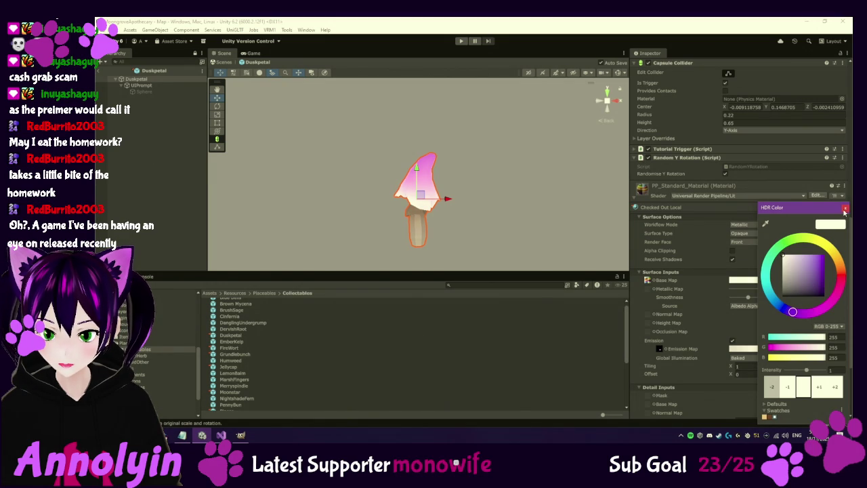
pyautogui.click(844, 209)
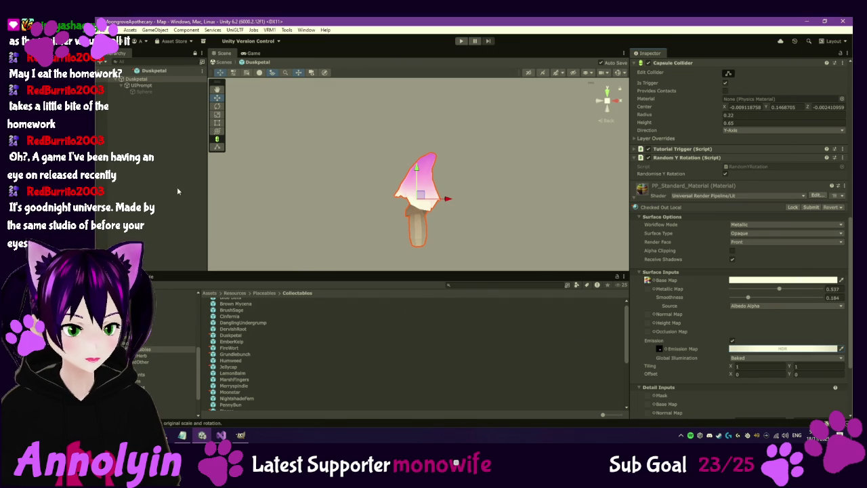
pyautogui.scroll(-2, 246, 392)
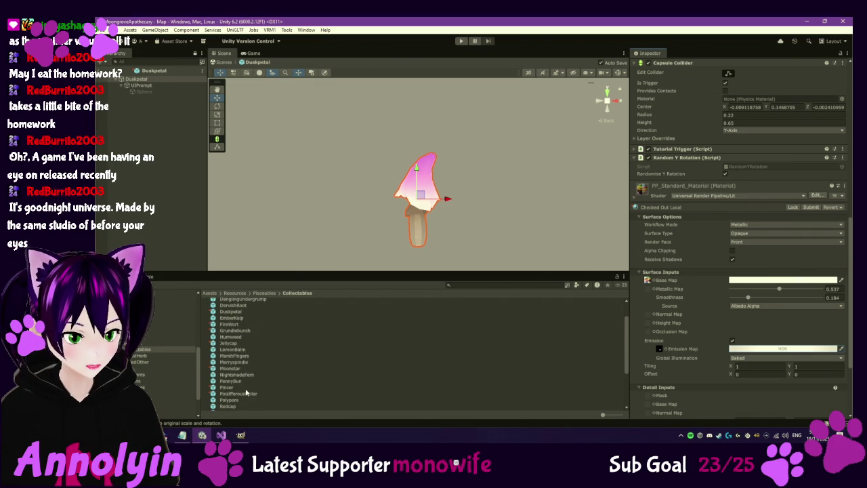
pyautogui.scroll(-2, 247, 392)
pyautogui.scroll(-2, 242, 393)
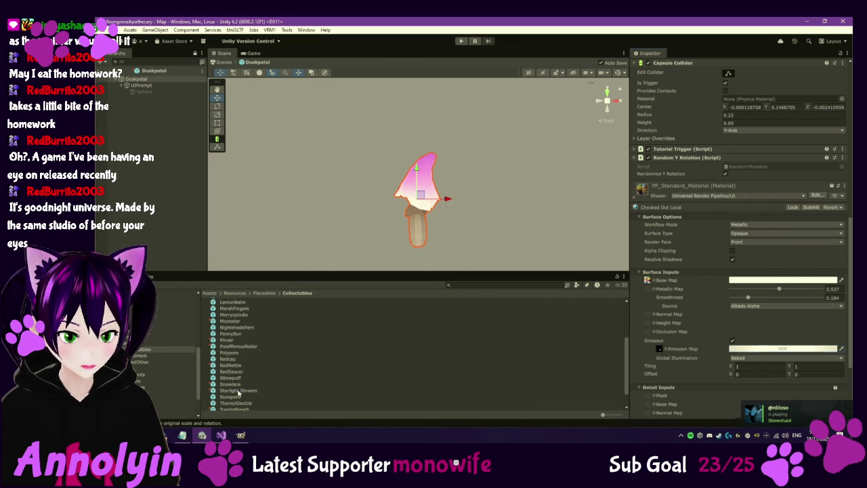
# Step: Select the Starlight Shroom prefab, then select the pale-yellow swatch on GIMP's colour grid
pyautogui.click(238, 391)
pyautogui.click(241, 435)
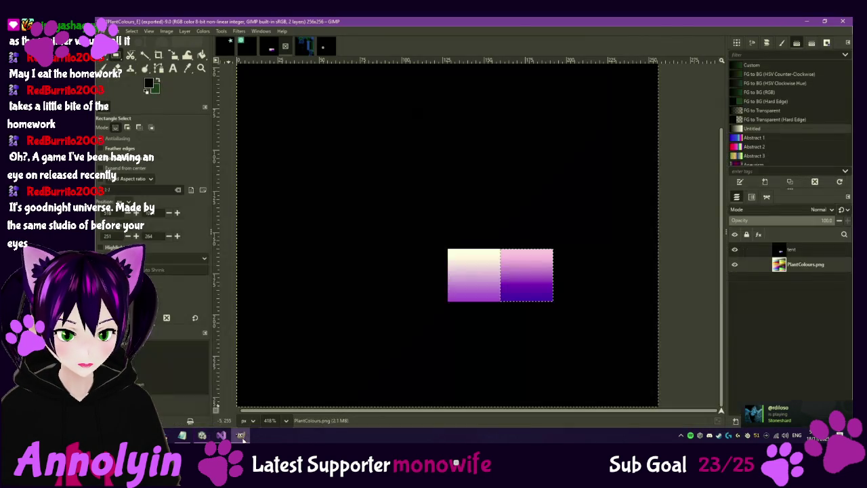
pyautogui.click(735, 248)
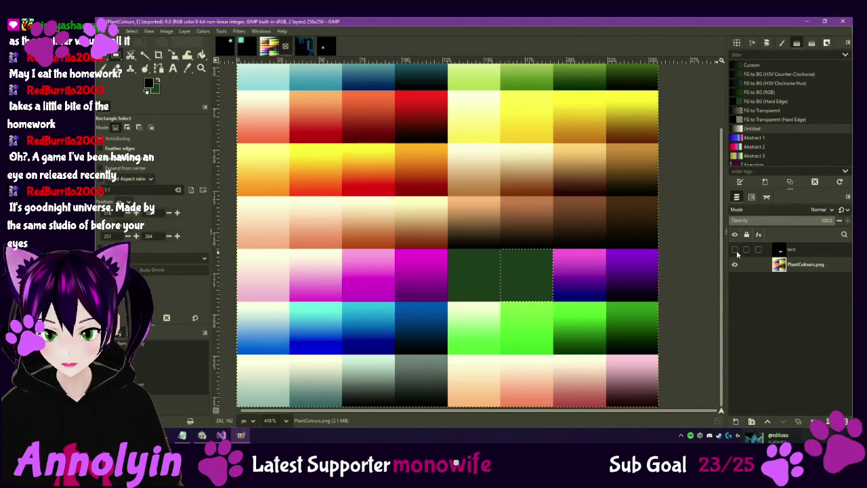
pyautogui.moveTo(483, 124)
pyautogui.mouseDown()
pyautogui.moveTo(498, 125)
pyautogui.moveTo(517, 178)
pyautogui.moveTo(507, 147)
pyautogui.mouseUp()
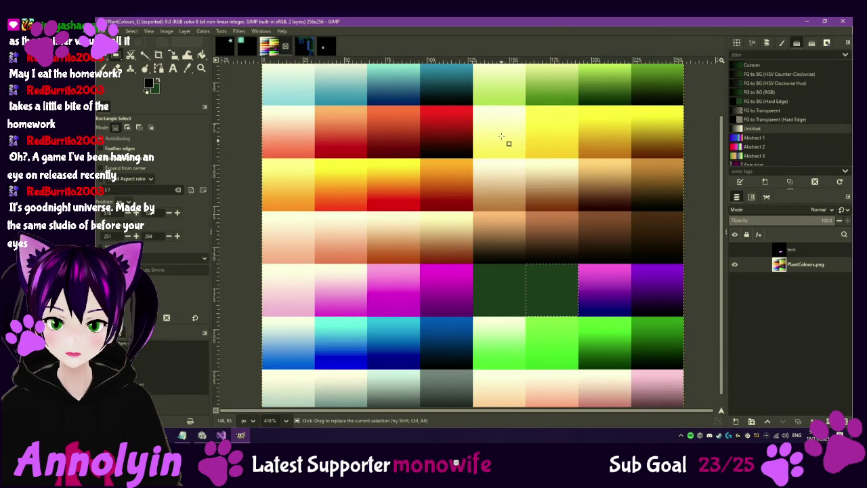
pyautogui.scroll(3, 501, 140)
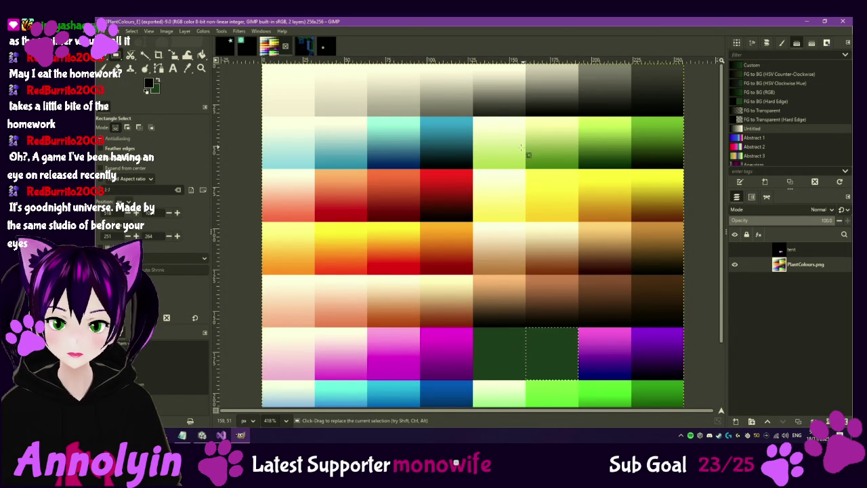
pyautogui.moveTo(471, 165); pyautogui.dragTo(526, 221)
pyautogui.scroll(6, 521, 204)
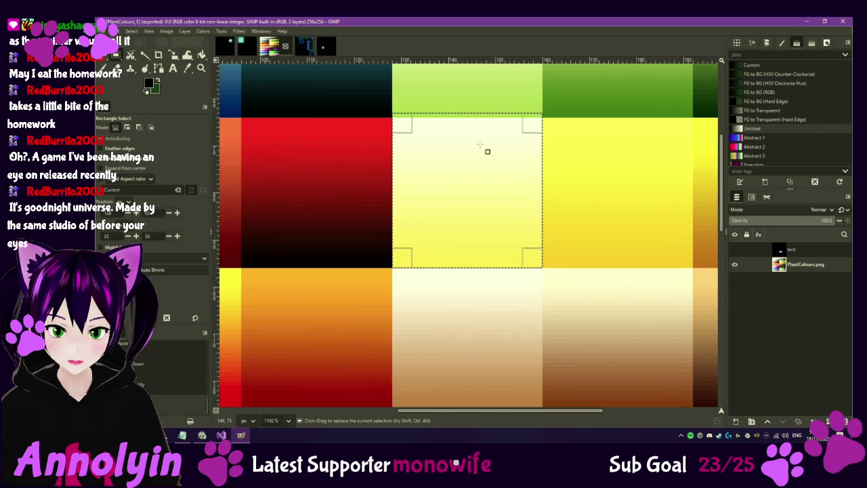
pyautogui.moveTo(523, 147); pyautogui.dragTo(528, 209)
# Step: Copy the pale-yellow swatch and paste it as a new layer
pyautogui.hotkey('ctrl', 'x')
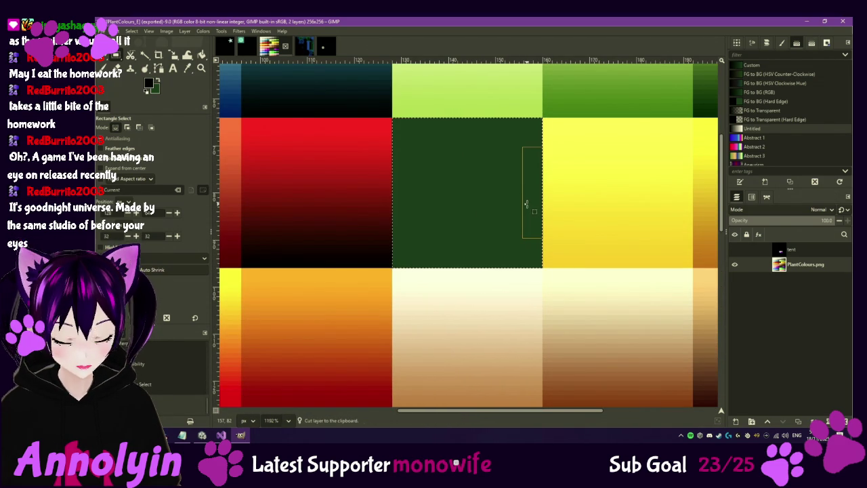
pyautogui.hotkey('ctrl', 'z')
pyautogui.hotkey('ctrl', 'c')
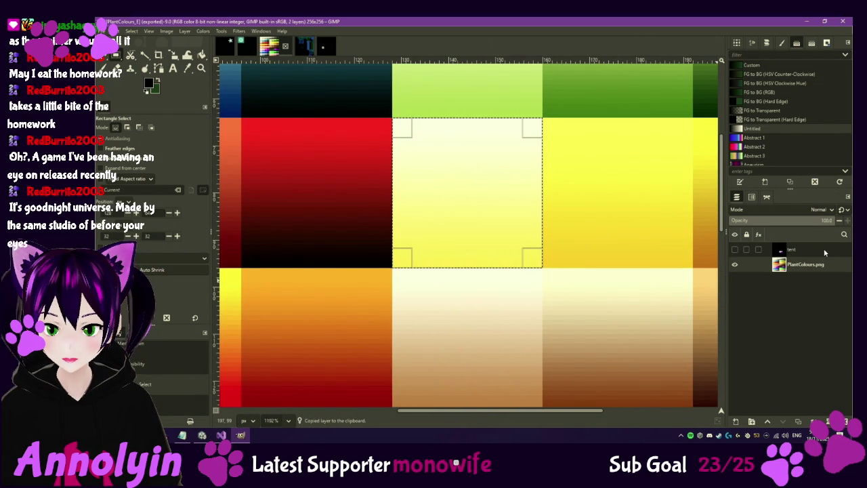
pyautogui.hotkey('shift', 'ctrl', 'd')
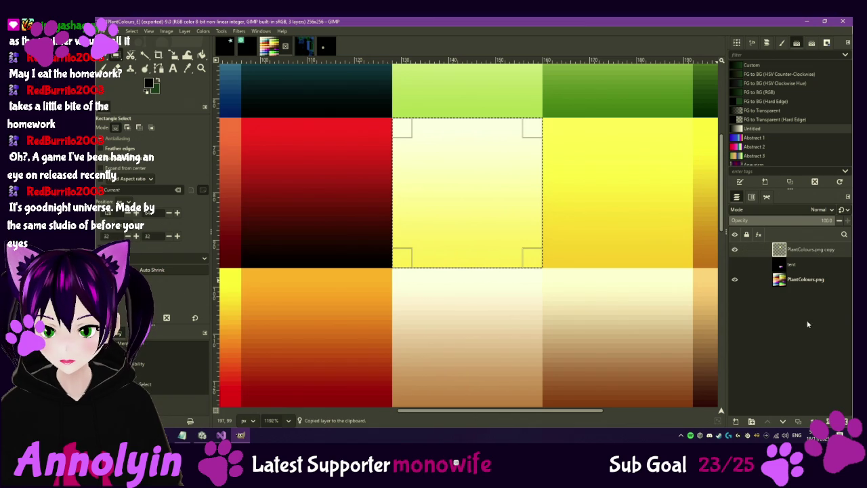
# Step: Merge the swatch into the black mask layer and re-export PlantColours_E.png
pyautogui.click(735, 264)
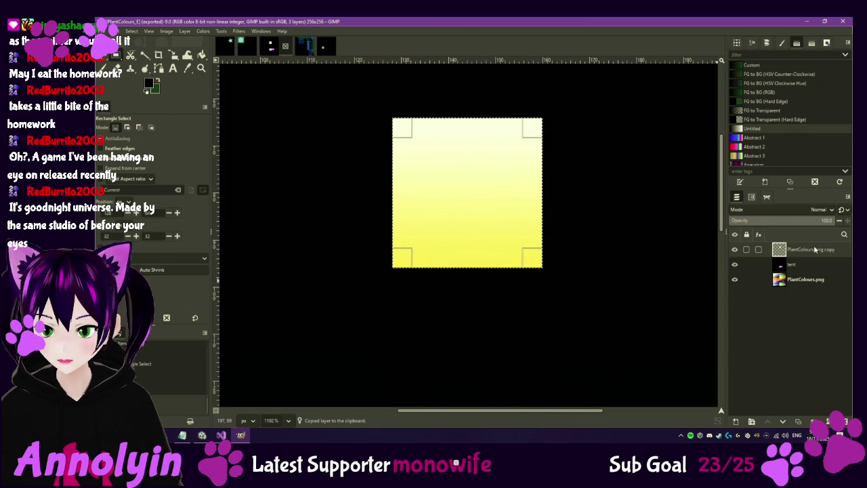
pyautogui.click(840, 421)
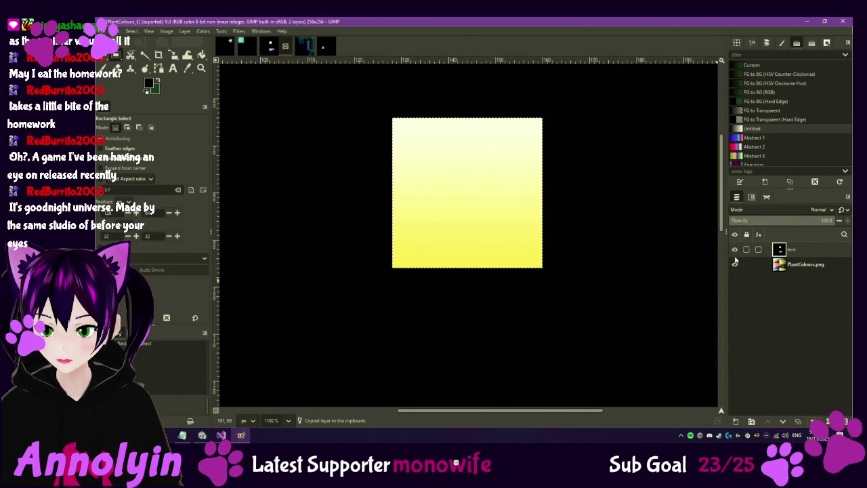
pyautogui.hotkey('ctrl', 'm')
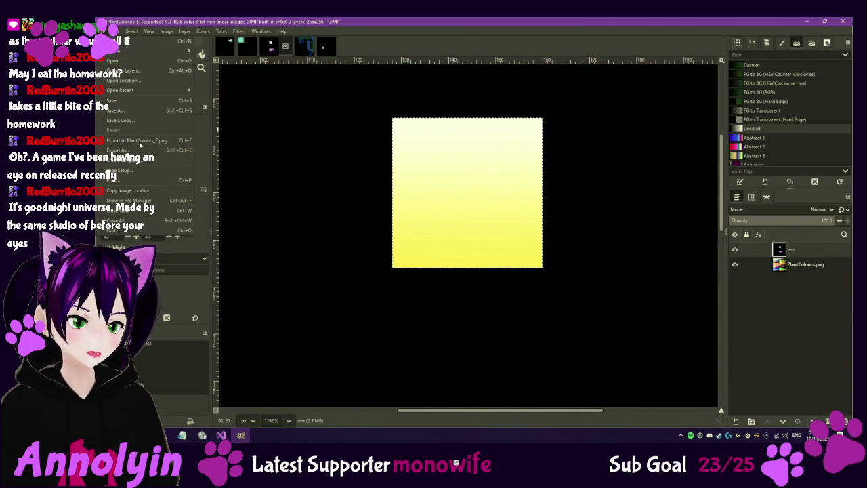
pyautogui.click(137, 141)
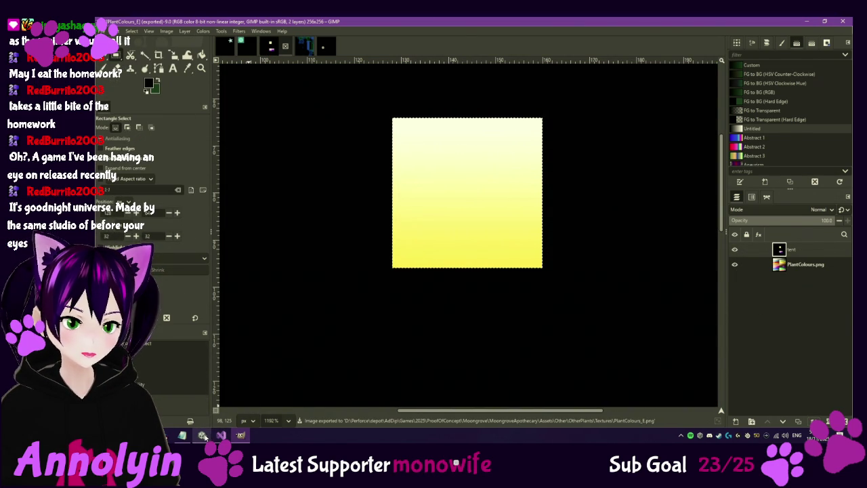
pyautogui.click(202, 435)
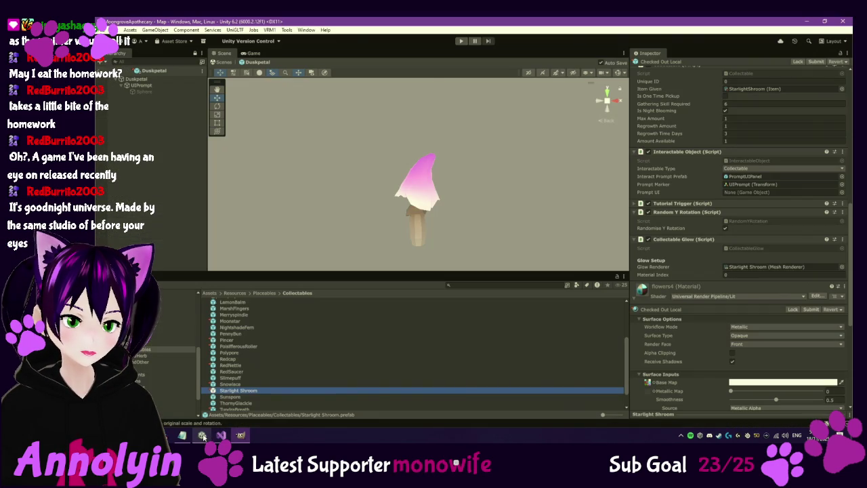
# Step: Open the Sunspore prefab, then hide GIMP's mask layer to reveal the colour texture
pyautogui.doubleClick(230, 397)
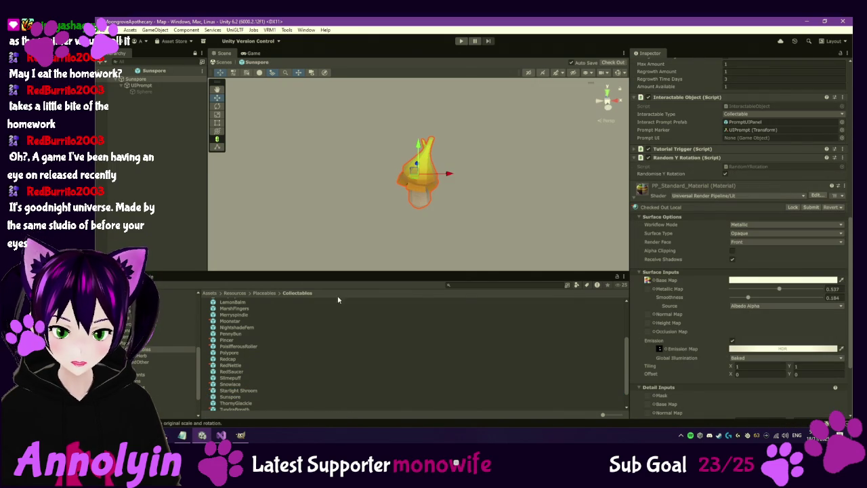
pyautogui.click(243, 435)
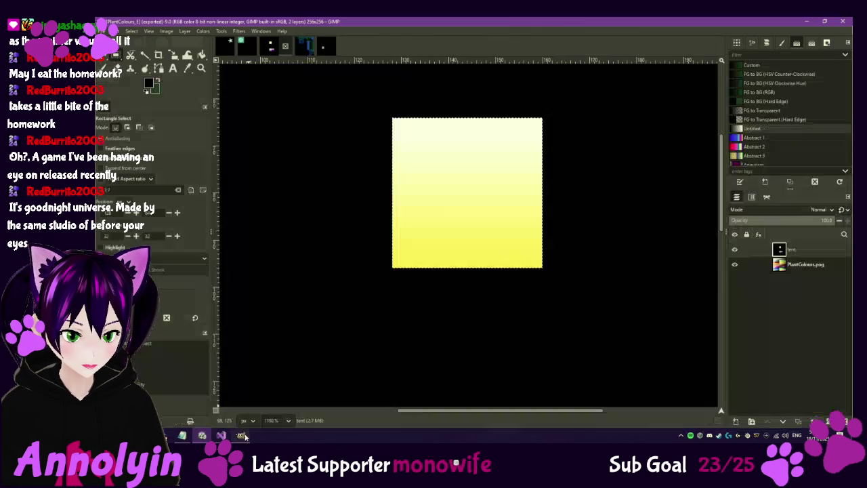
pyautogui.click(735, 250)
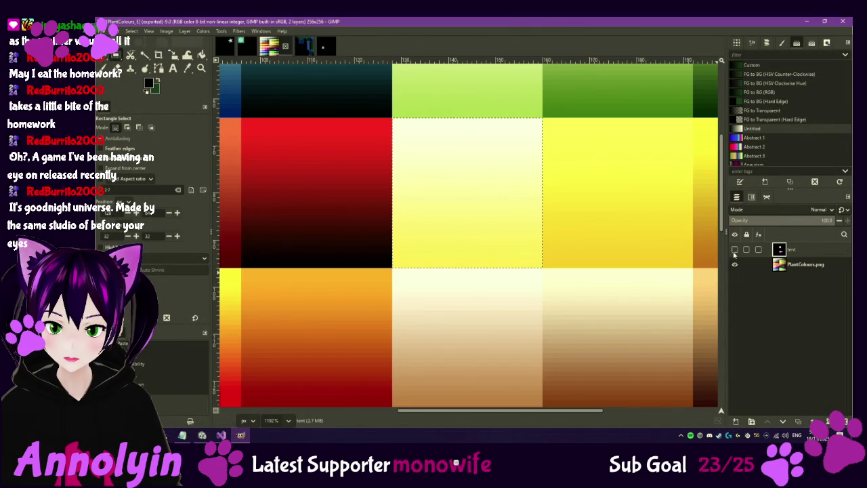
pyautogui.scroll(-3, 658, 233)
pyautogui.scroll(2, 658, 232)
pyautogui.hscroll(4, 515, 254)
pyautogui.hscroll(1, 445, 248)
pyautogui.scroll(-3, 466, 168)
pyautogui.scroll(3, 523, 173)
pyautogui.scroll(-2, 532, 170)
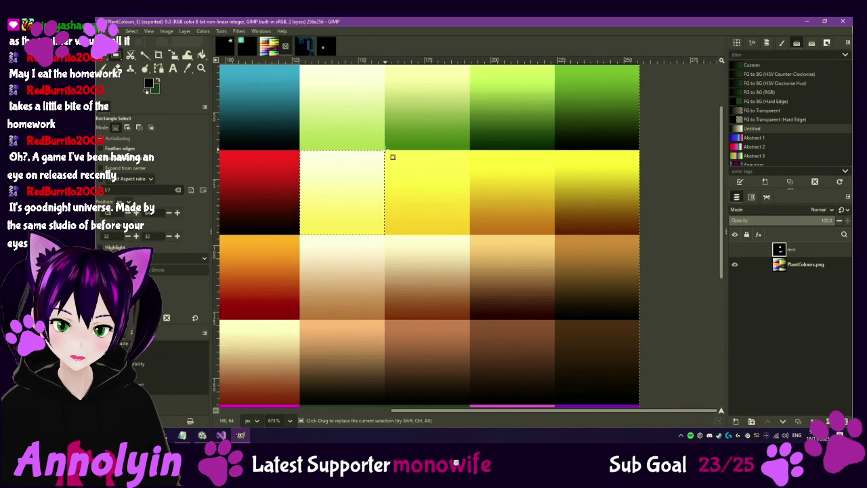
# Step: Merge the three yellow-to-brown cells into the mask layer and re-export PlantColours_E.png
pyautogui.moveTo(385, 151)
pyautogui.mouseDown()
pyautogui.moveTo(406, 188)
pyautogui.moveTo(629, 196)
pyautogui.moveTo(641, 233)
pyautogui.mouseUp()
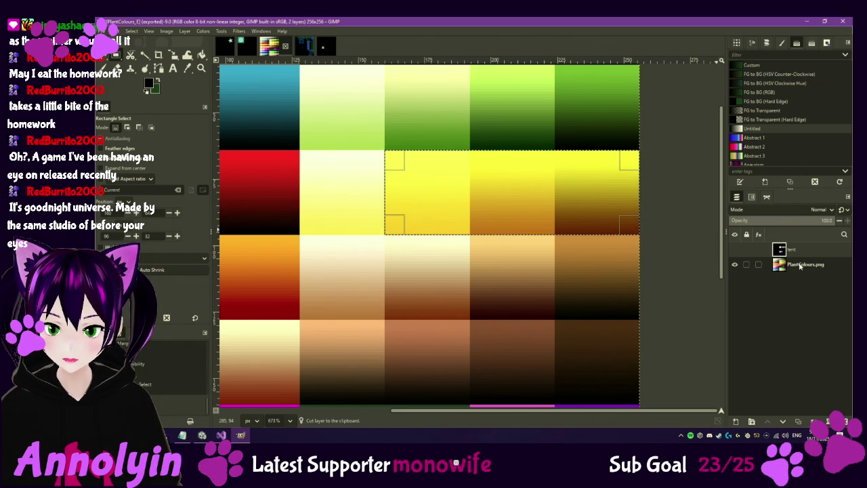
pyautogui.hotkey('ctrl', 'c')
pyautogui.hotkey('ctrl', 'v')
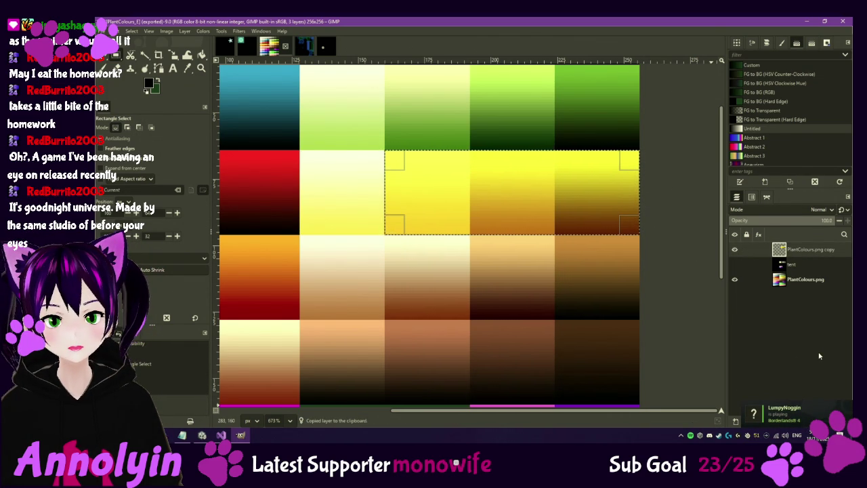
pyautogui.click(735, 265)
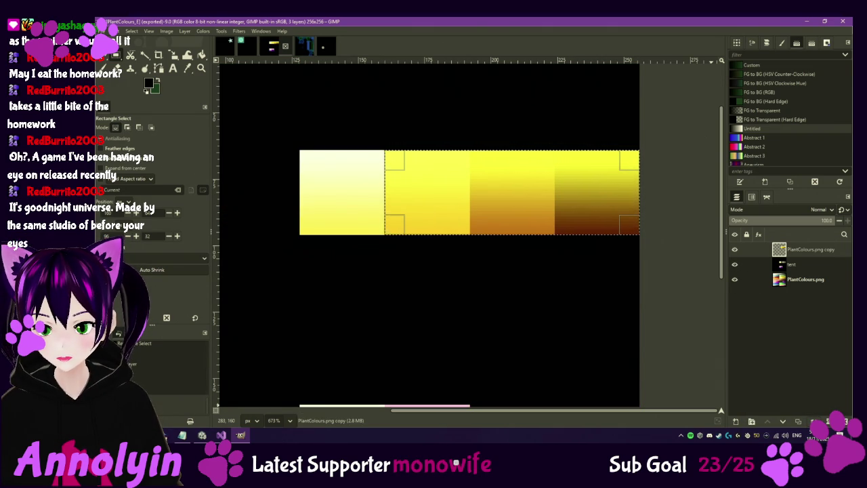
pyautogui.click(813, 421)
pyautogui.click(110, 31)
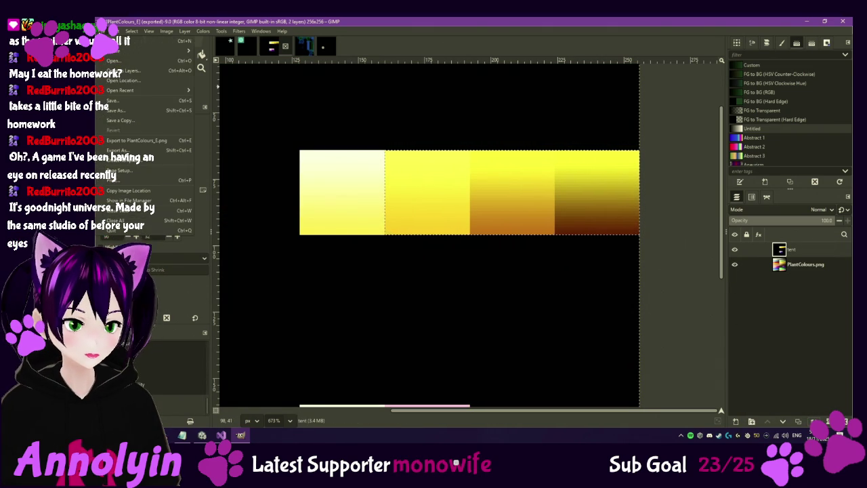
pyautogui.click(139, 140)
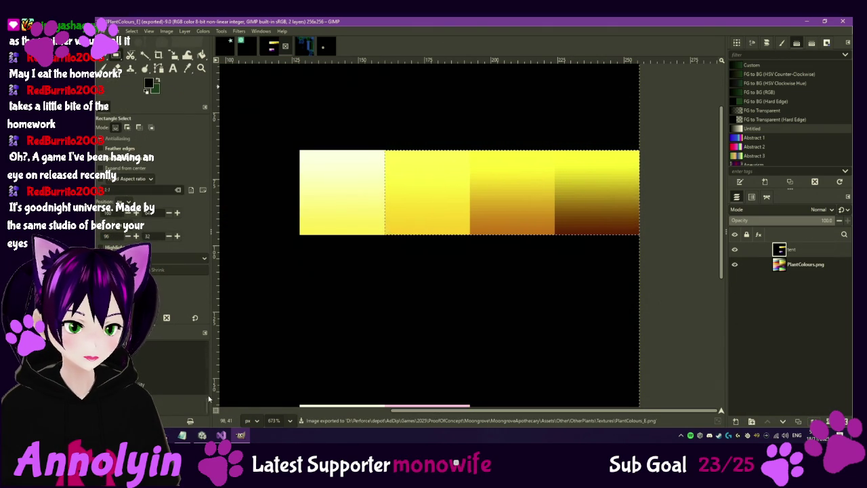
pyautogui.click(203, 434)
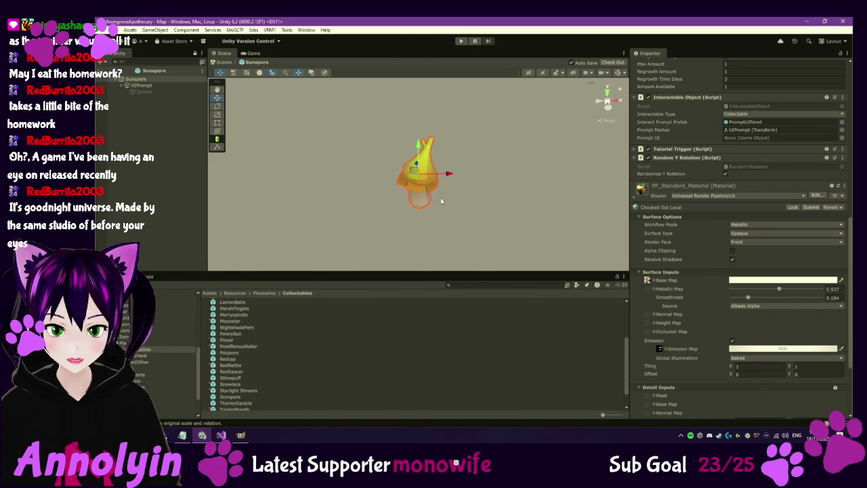
# Step: Orbit around the Sunspore mushroom, ping its PlantColours_E emission map, and return to GIMP
pyautogui.moveTo(452, 193)
pyautogui.mouseDown()
pyautogui.moveTo(457, 181)
pyautogui.moveTo(437, 114)
pyautogui.mouseUp()
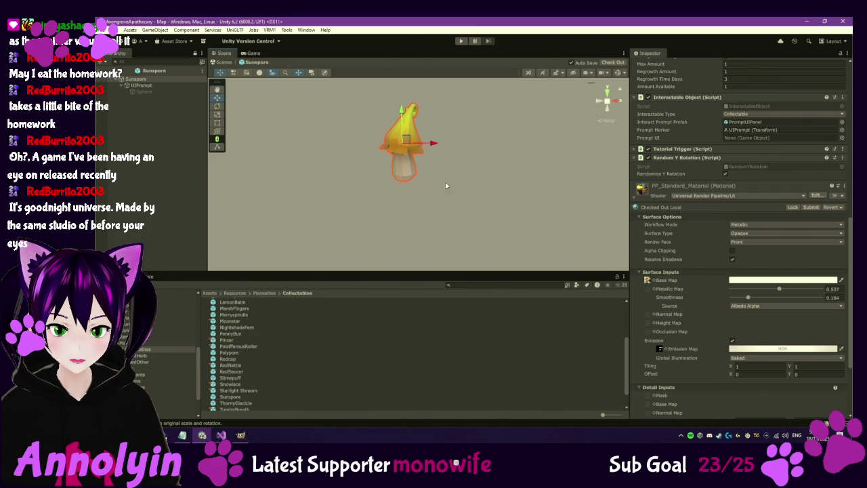
pyautogui.click(660, 350)
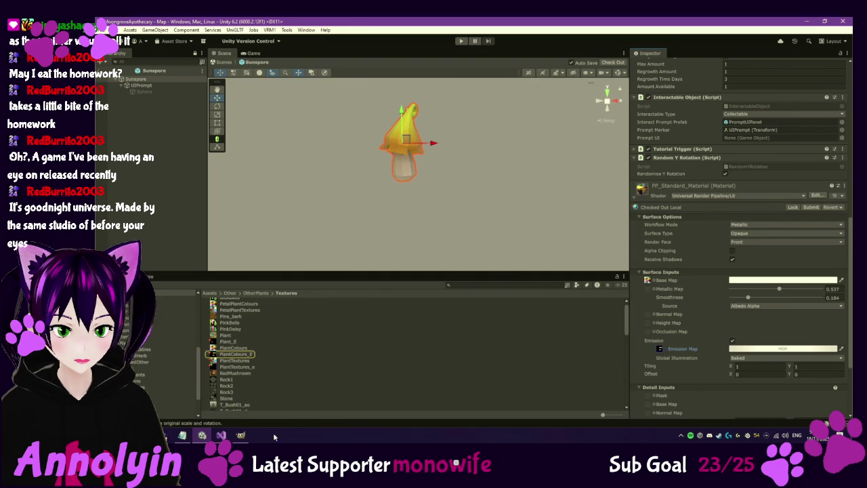
pyautogui.moveTo(235, 439)
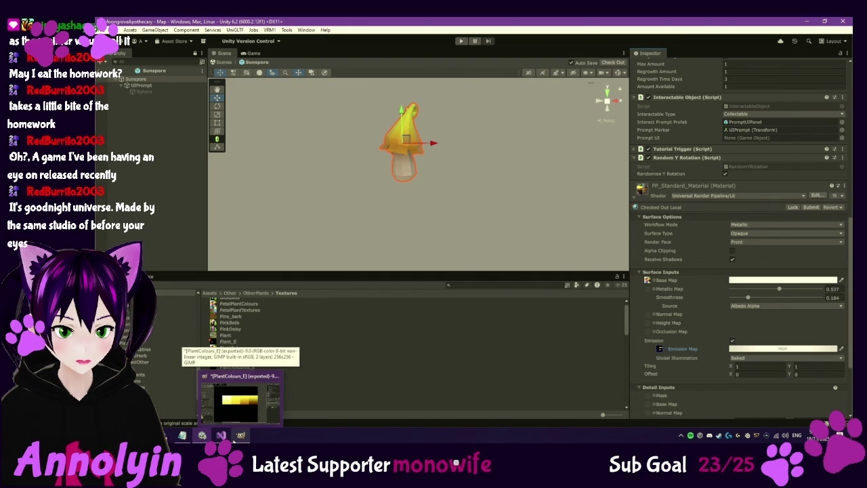
pyautogui.click(239, 403)
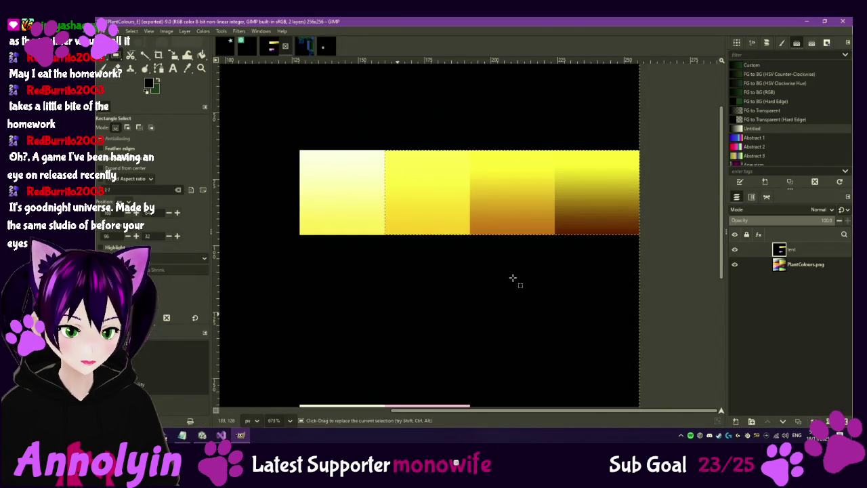
# Step: Hide the mask layer and select the three orange-to-red cells in PlantColours.png's fourth row
pyautogui.click(735, 249)
pyautogui.scroll(-5, 482, 237)
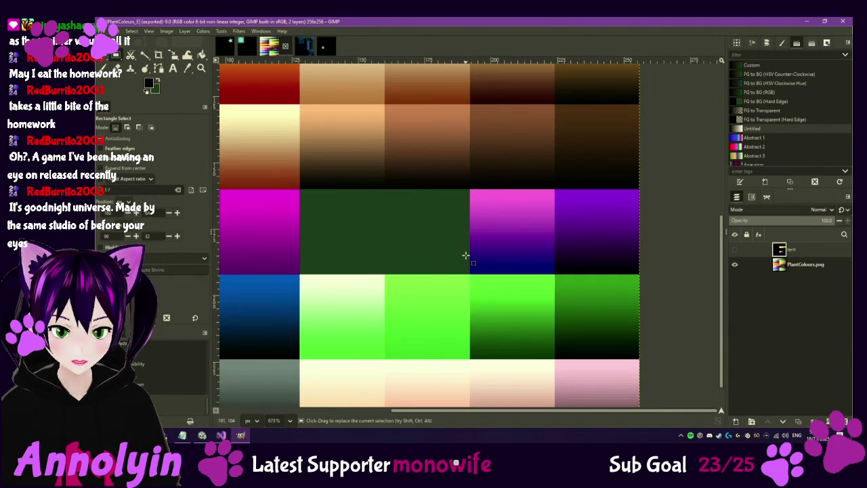
pyautogui.keyDown('ctrl'); pyautogui.scroll(-2, 481, 236); pyautogui.keyUp('ctrl')
pyautogui.keyDown('ctrl'); pyautogui.scroll(-2, 455, 222); pyautogui.keyUp('ctrl')
pyautogui.moveTo(443, 208)
pyautogui.mouseDown()
pyautogui.moveTo(509, 246)
pyautogui.moveTo(506, 288)
pyautogui.moveTo(505, 269)
pyautogui.moveTo(506, 276)
pyautogui.mouseUp()
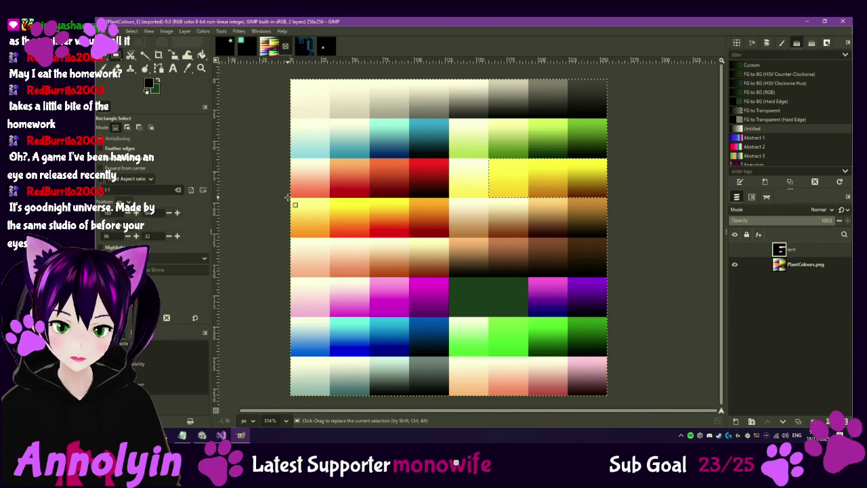
pyautogui.moveTo(290, 198)
pyautogui.mouseDown()
pyautogui.moveTo(325, 234)
pyautogui.moveTo(407, 234)
pyautogui.mouseUp()
pyautogui.moveTo(299, 215); pyautogui.dragTo(298, 215)
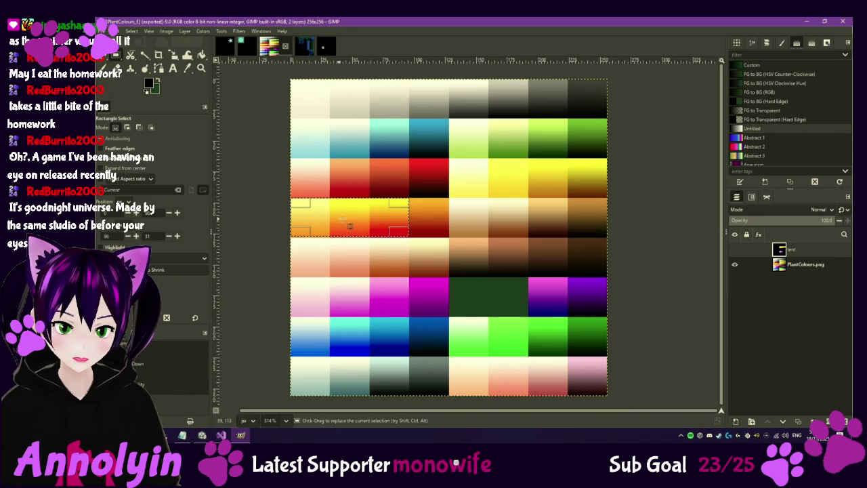
# Step: Cut the cells, paste them above the mask layer, show the mask and merge them down
pyautogui.click(815, 266)
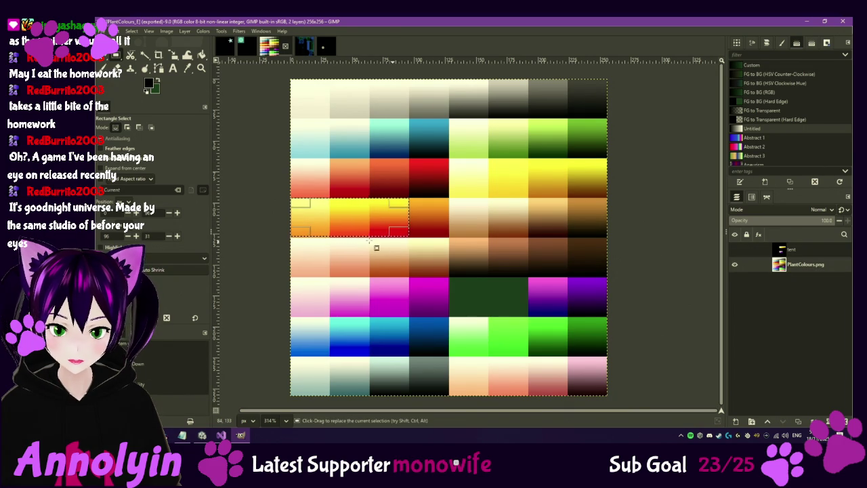
pyautogui.scroll(5, 333, 237)
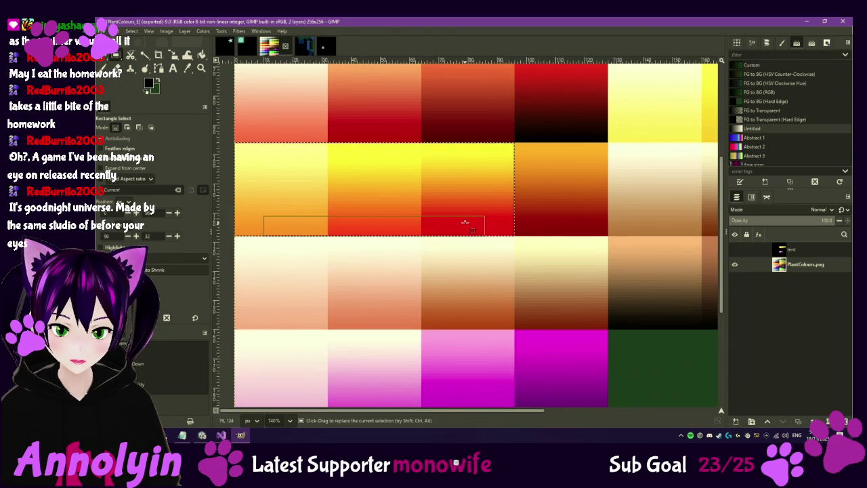
pyautogui.scroll(-3, 420, 226)
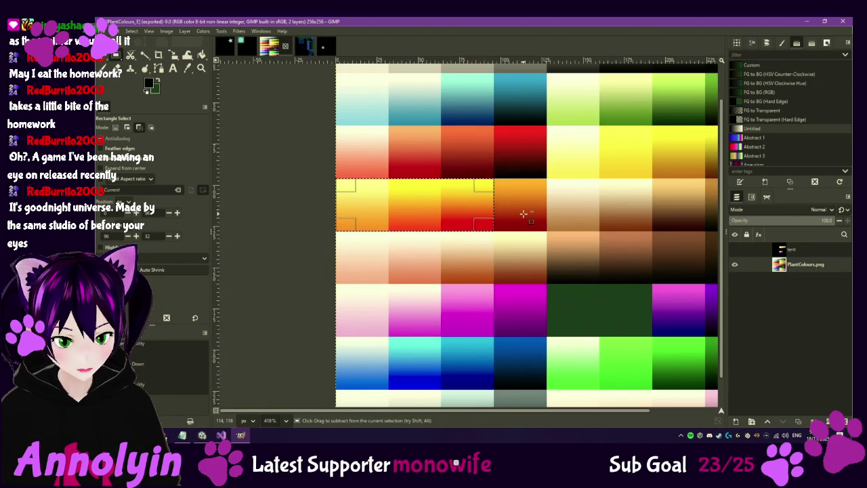
pyautogui.hotkey('ctrl', 'x')
pyautogui.click(815, 252)
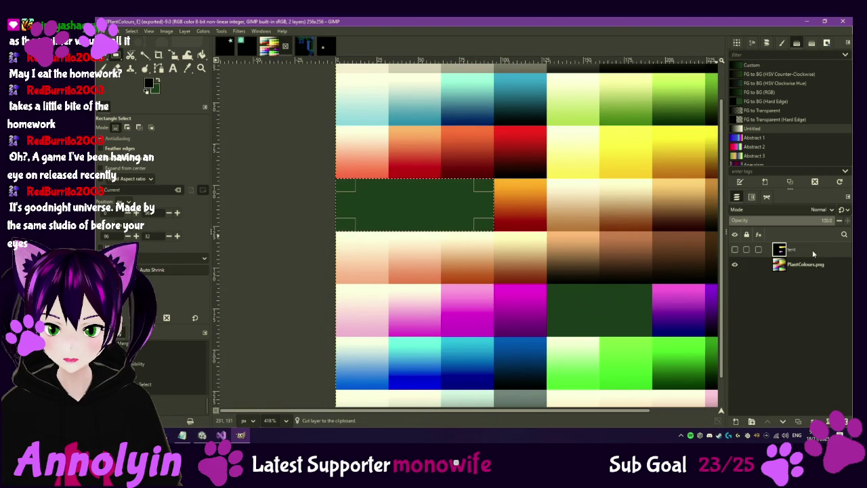
pyautogui.hotkey('ctrl', 'v')
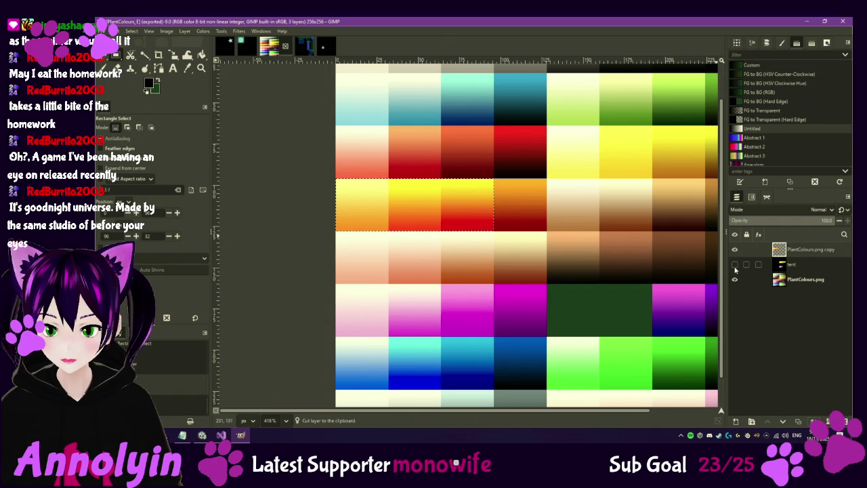
pyautogui.click(735, 265)
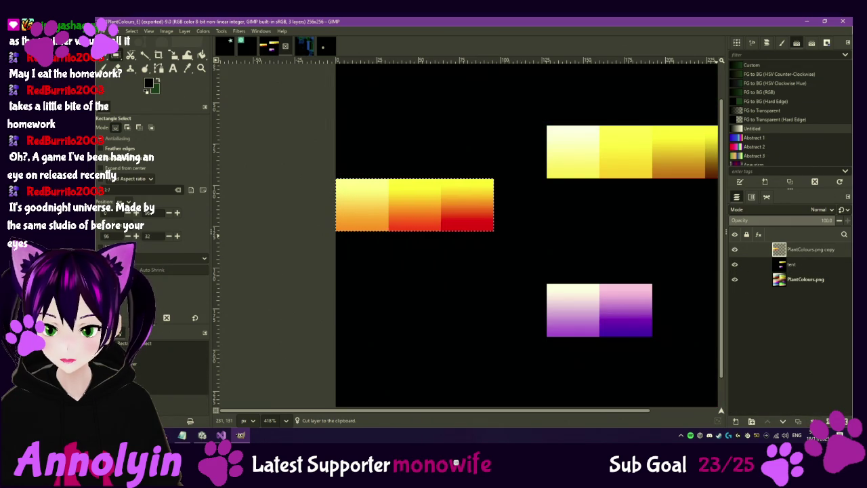
pyautogui.click(840, 421)
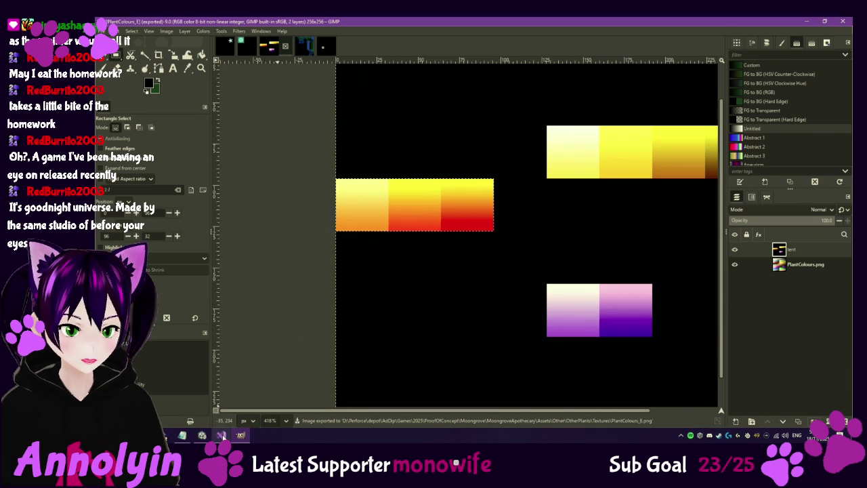
pyautogui.click(202, 435)
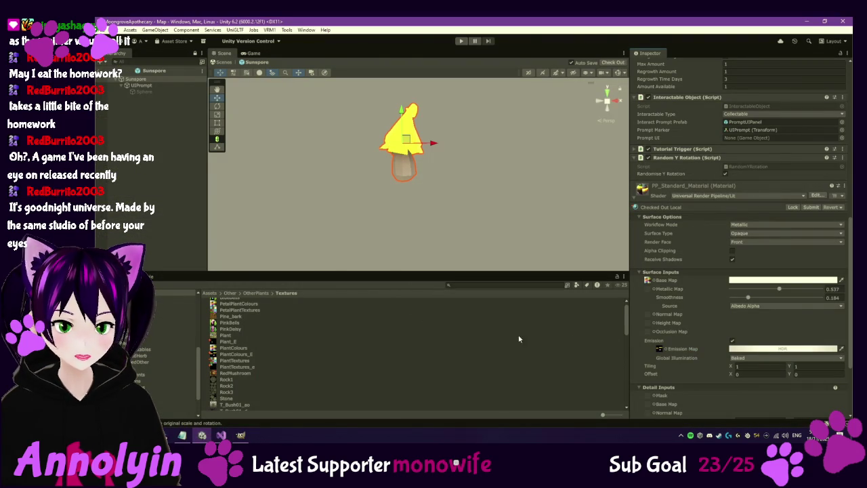
# Step: Toggle Emission off and on for PP_Standard_Material so the Sunspore cap glows yellow
pyautogui.click(779, 351)
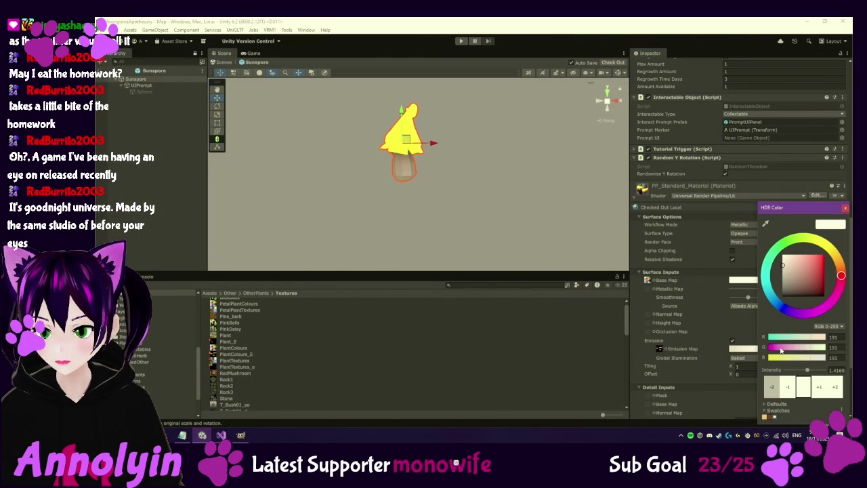
pyautogui.click(845, 208)
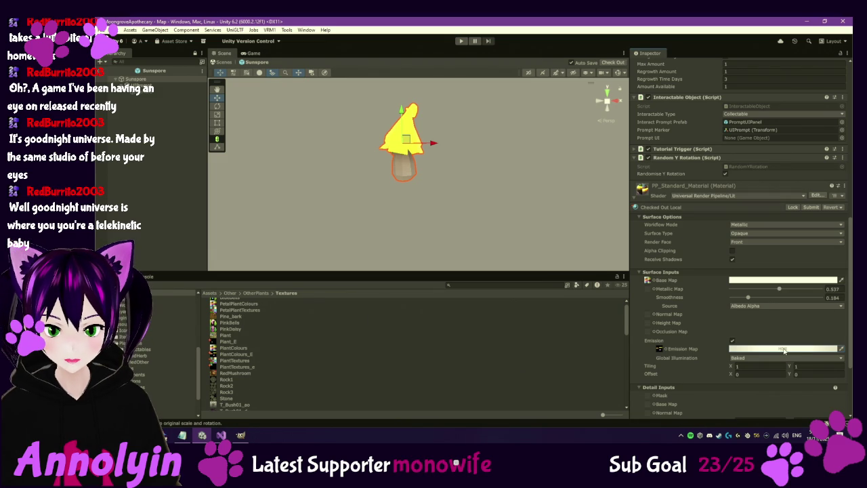
pyautogui.click(733, 340)
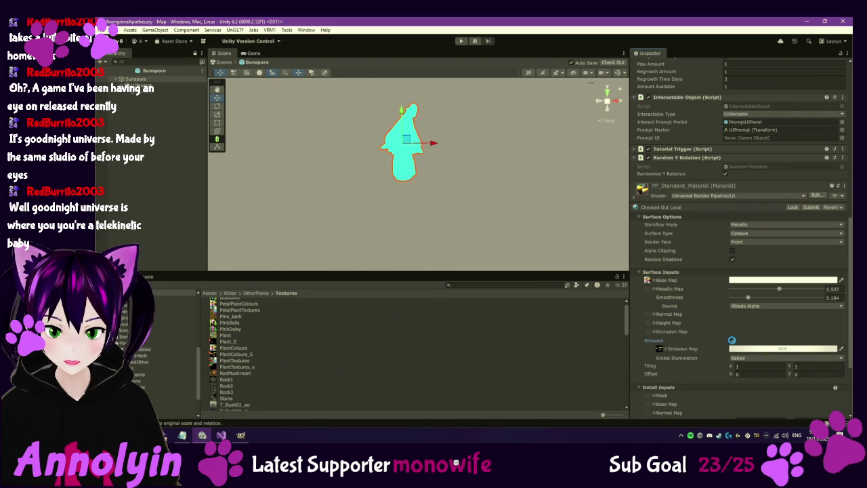
pyautogui.click(732, 341)
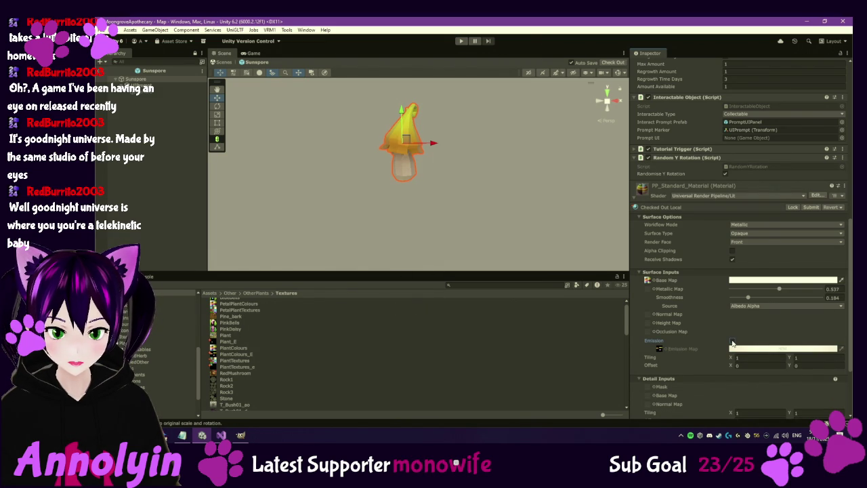
pyautogui.click(732, 341)
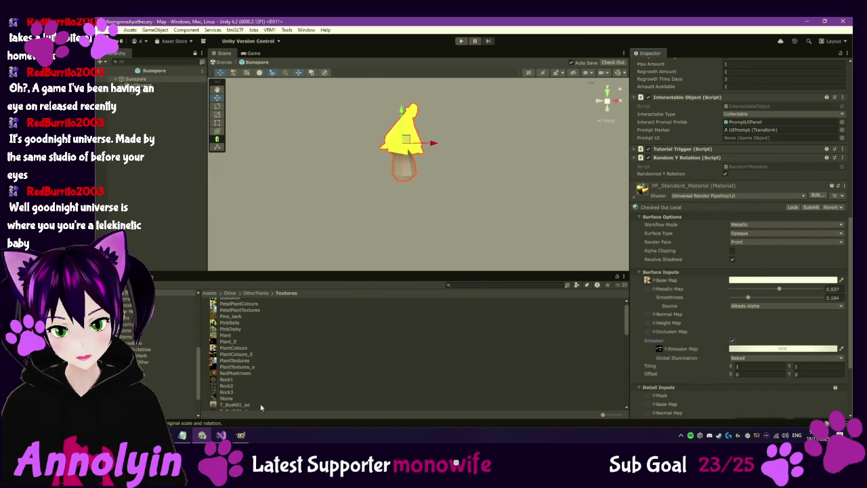
pyautogui.moveTo(240, 435)
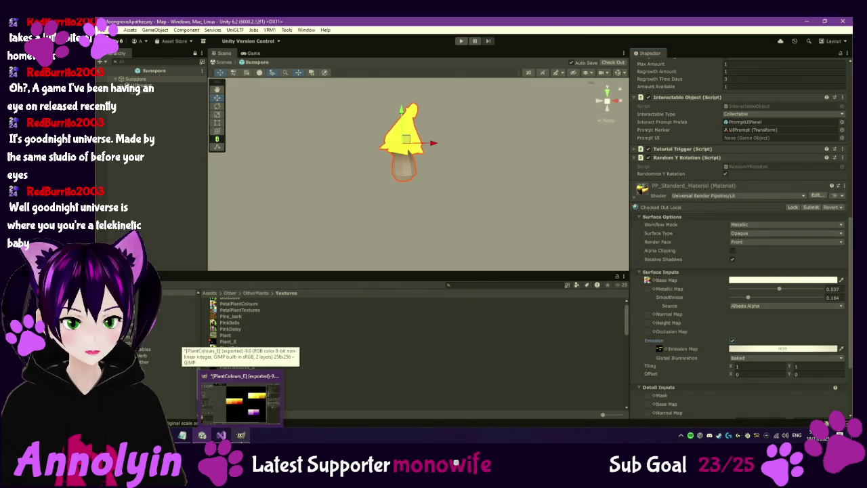
# Step: Fuzzy-select the lower strip of the middle orange swatch in the PlantColours_E mask
pyautogui.click(242, 420)
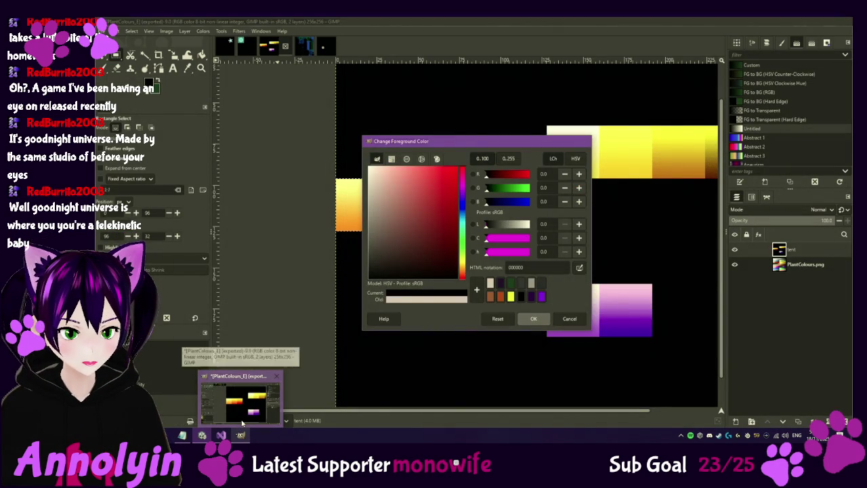
pyautogui.click(242, 424)
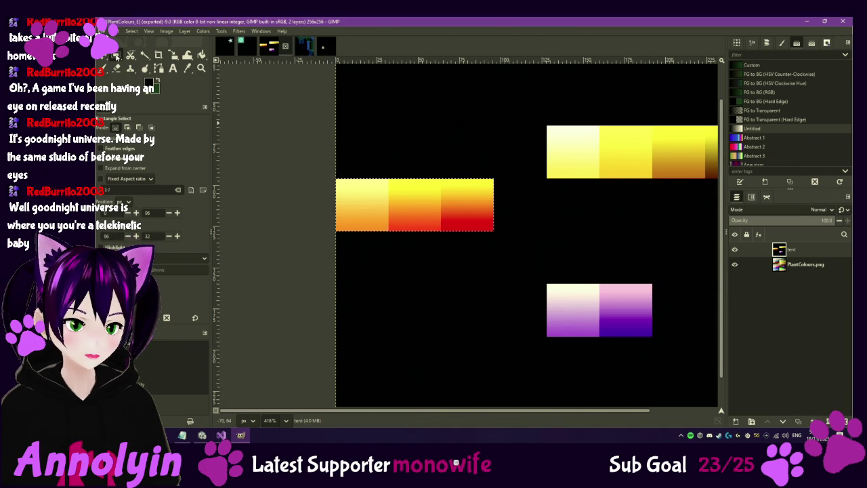
pyautogui.press('u')
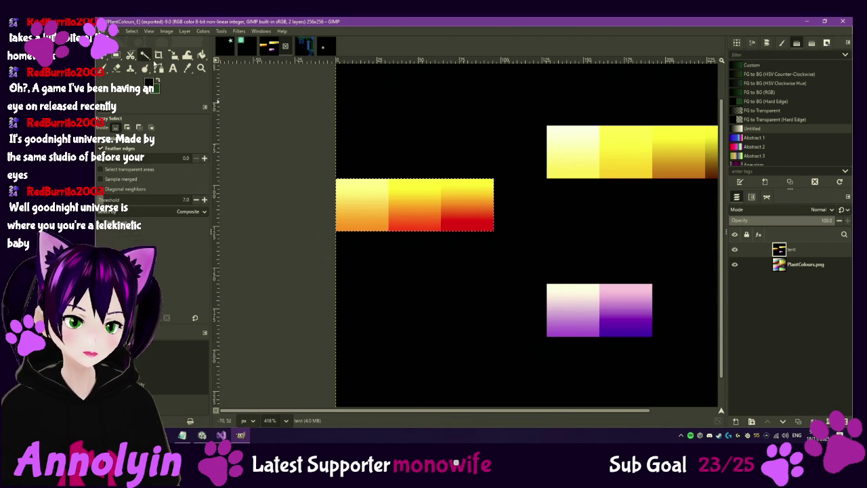
pyautogui.click(412, 218)
pyautogui.scroll(5, 411, 225)
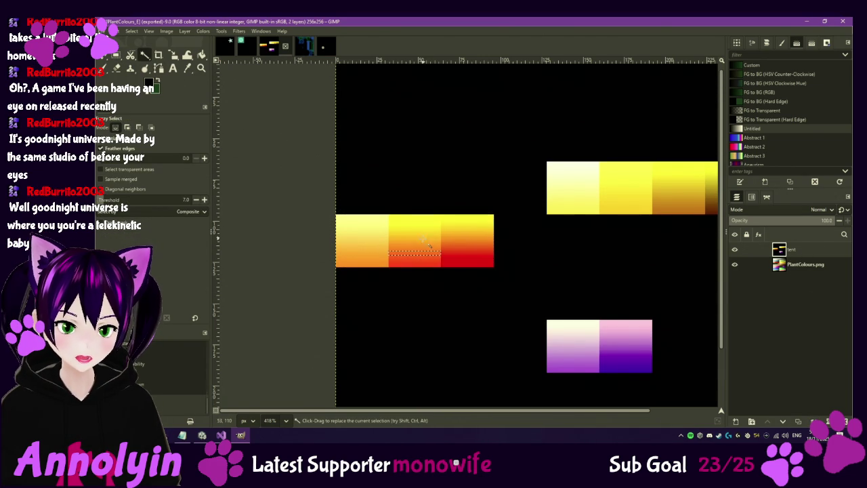
pyautogui.moveTo(422, 257); pyautogui.dragTo(421, 273)
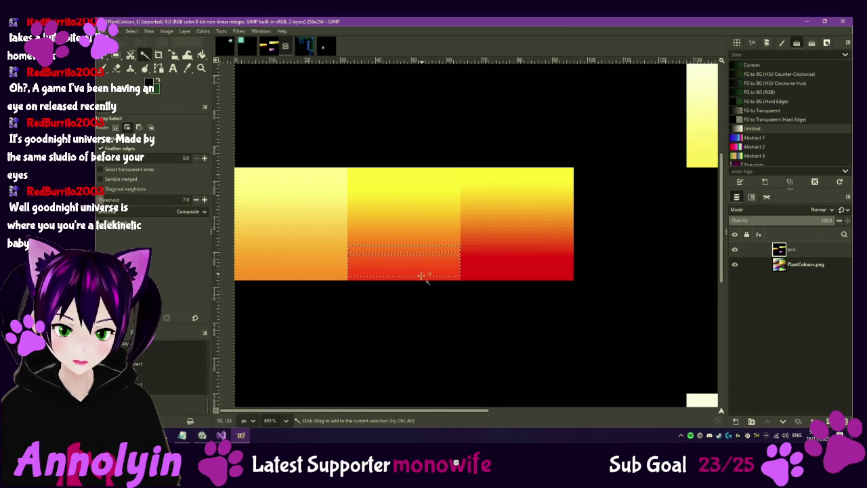
pyautogui.click(411, 232)
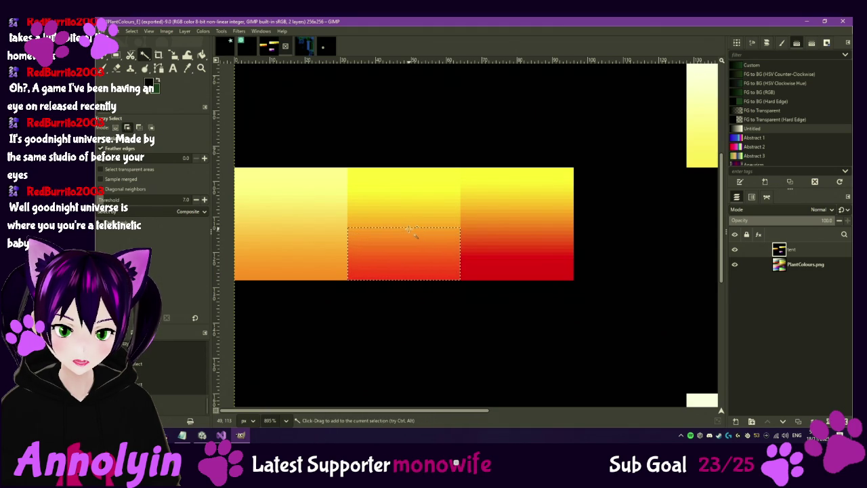
pyautogui.click(412, 228)
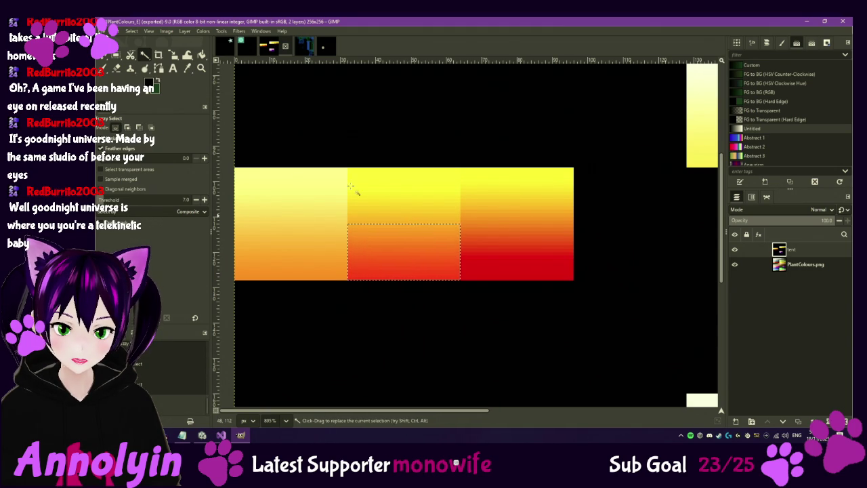
pyautogui.click(201, 55)
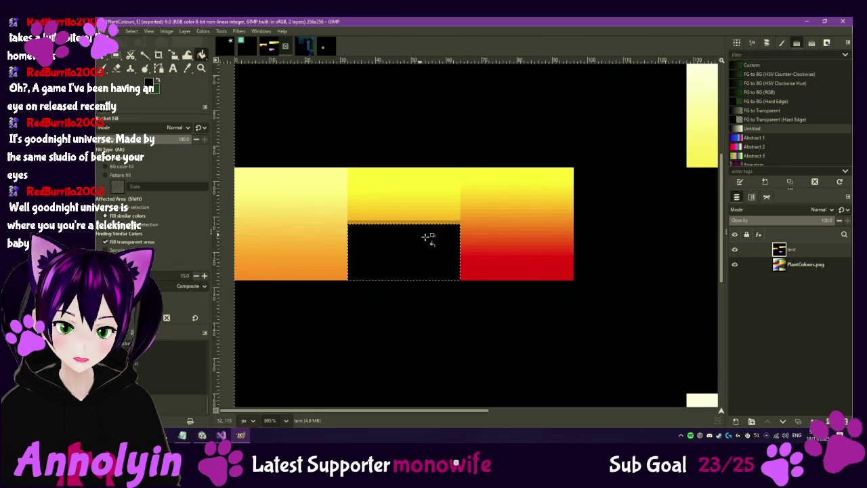
pyautogui.scroll(-5, 515, 251)
pyautogui.hscroll(8, 475, 244)
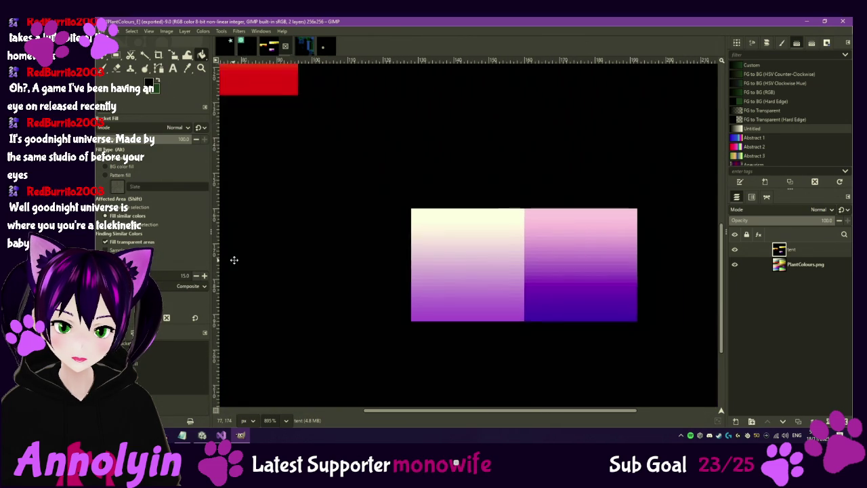
pyautogui.keyDown('ctrl'); pyautogui.scroll(-3, 464, 230); pyautogui.keyUp('ctrl')
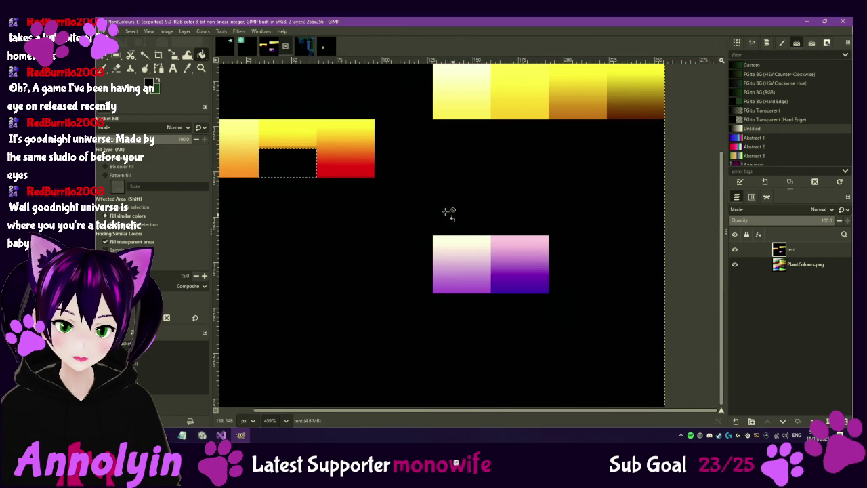
# Step: Select the bottom bands of the dark purple swatch and bucket-fill them black
pyautogui.click(145, 54)
pyautogui.click(505, 290)
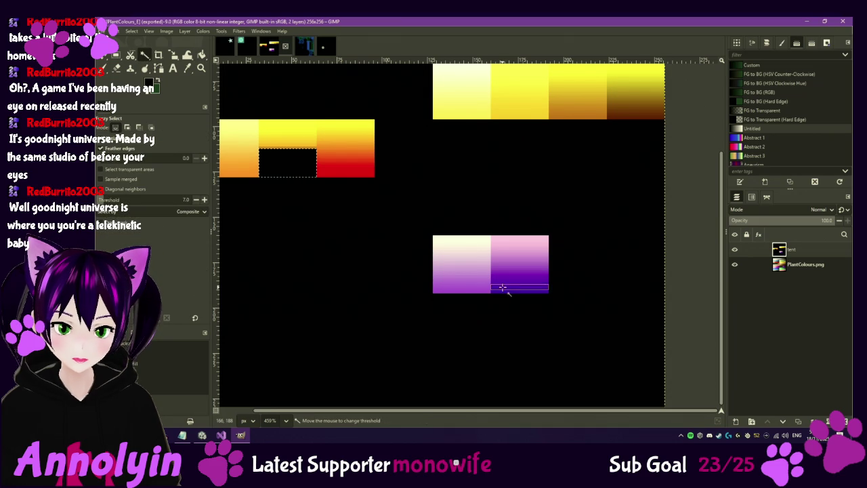
pyautogui.keyDown('ctrl'); pyautogui.scroll(4, 522, 291); pyautogui.keyUp('ctrl')
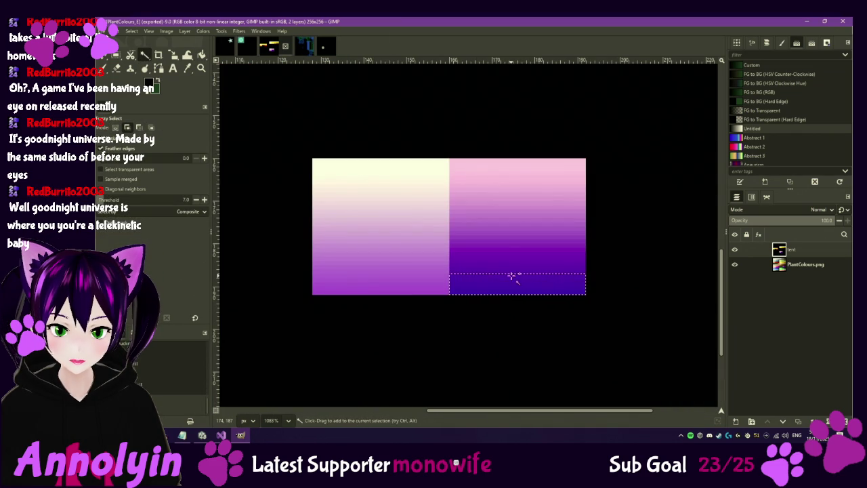
pyautogui.keyDown('shift'); pyautogui.click(501, 259); pyautogui.keyUp('shift')
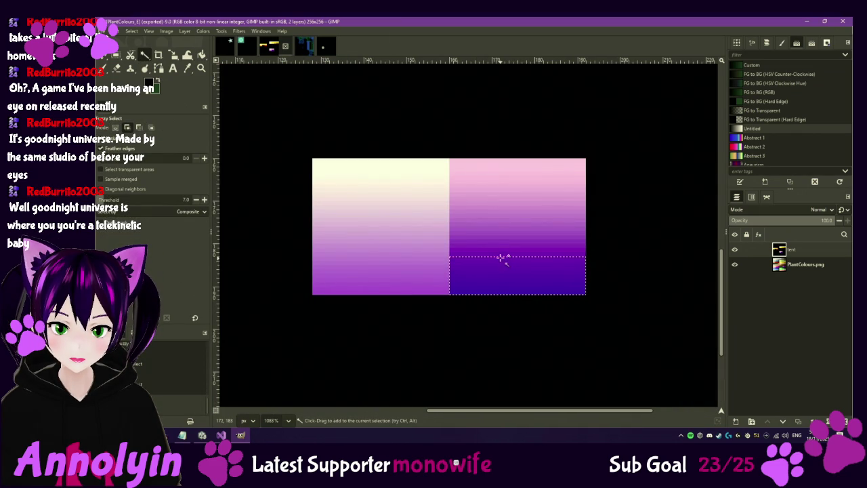
pyautogui.click(202, 55)
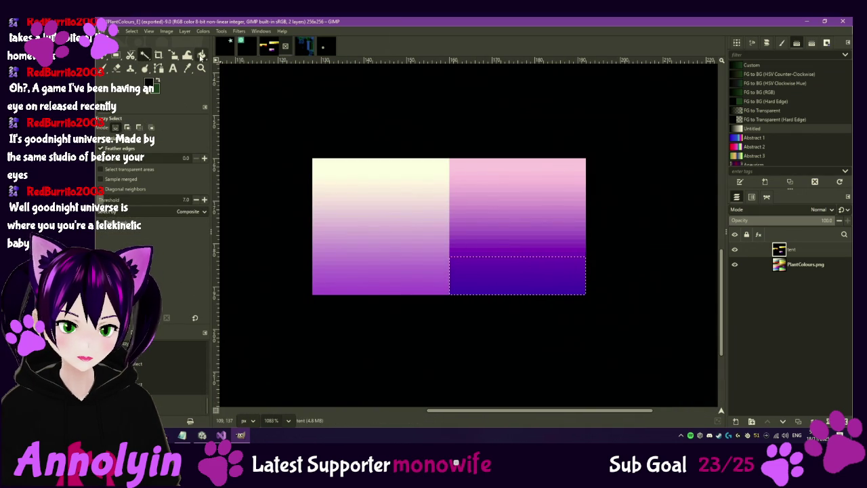
pyautogui.click(498, 292)
pyautogui.click(583, 263)
pyautogui.click(580, 258)
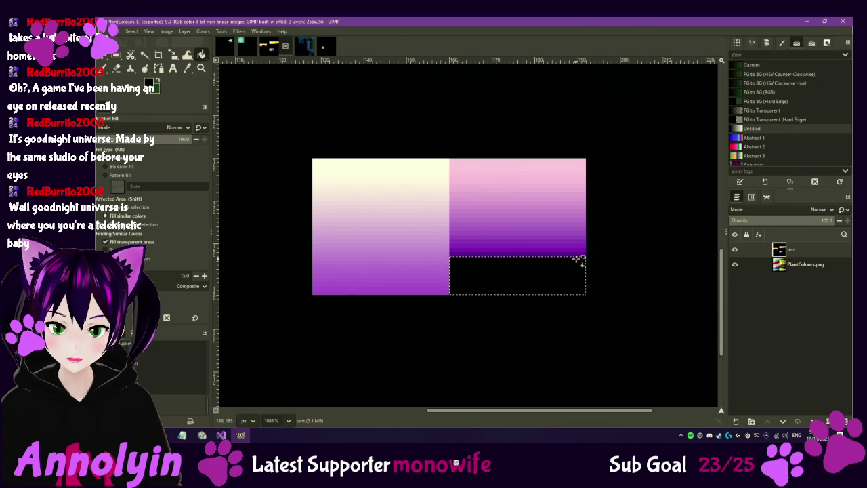
# Step: Export the mask back to PlantColours_E.png
pyautogui.click(104, 31)
pyautogui.click(146, 140)
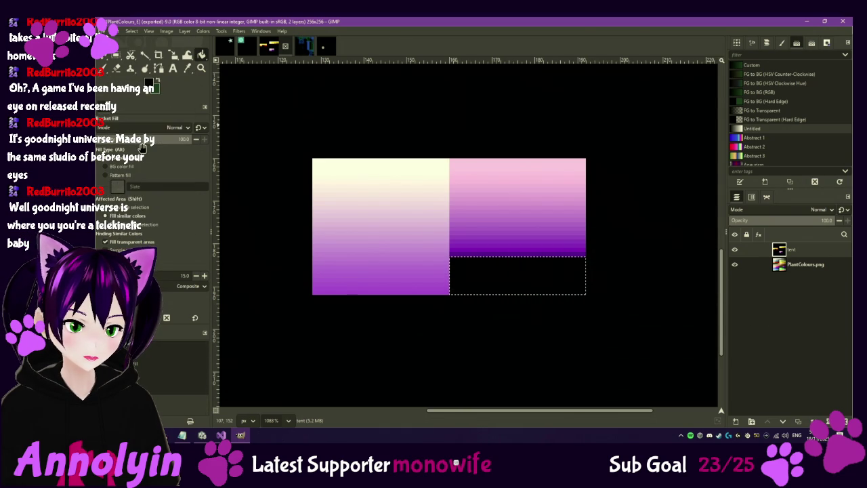
pyautogui.click(202, 435)
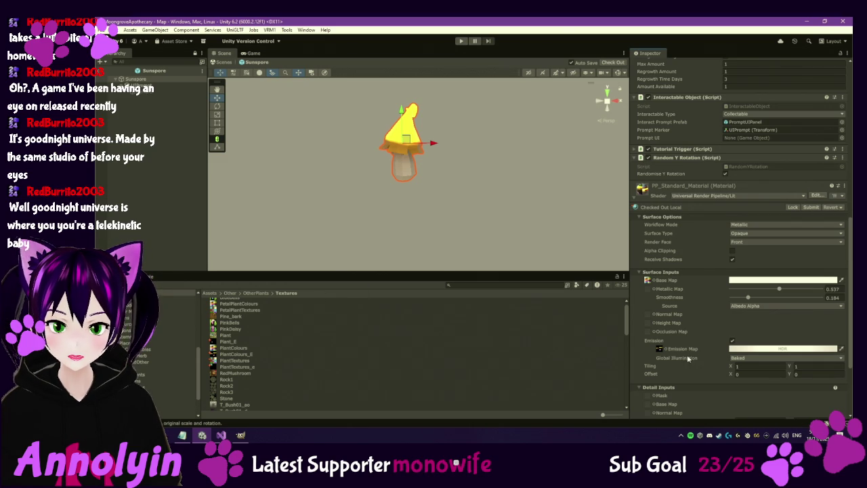
# Step: Fill the orange strip above the black area black and re-export PlantColours_E.png
pyautogui.click(241, 434)
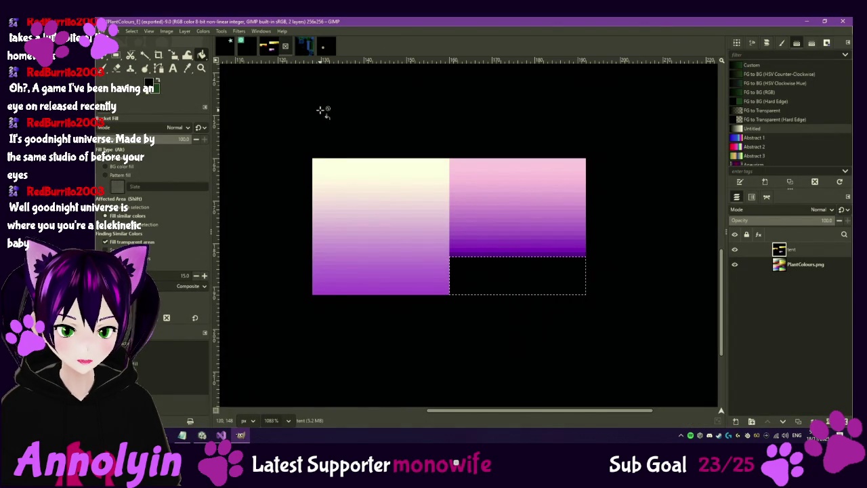
pyautogui.scroll(-5, 355, 128)
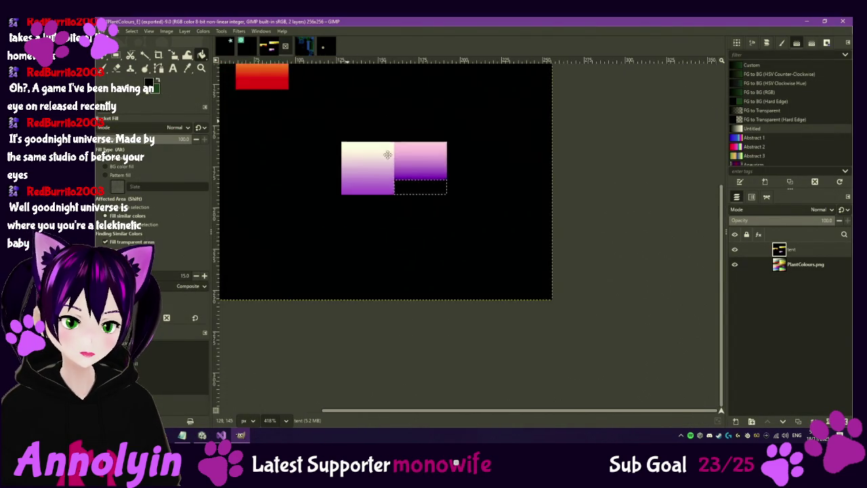
pyautogui.moveTo(345, 120); pyautogui.dragTo(513, 283)
pyautogui.scroll(6, 389, 213)
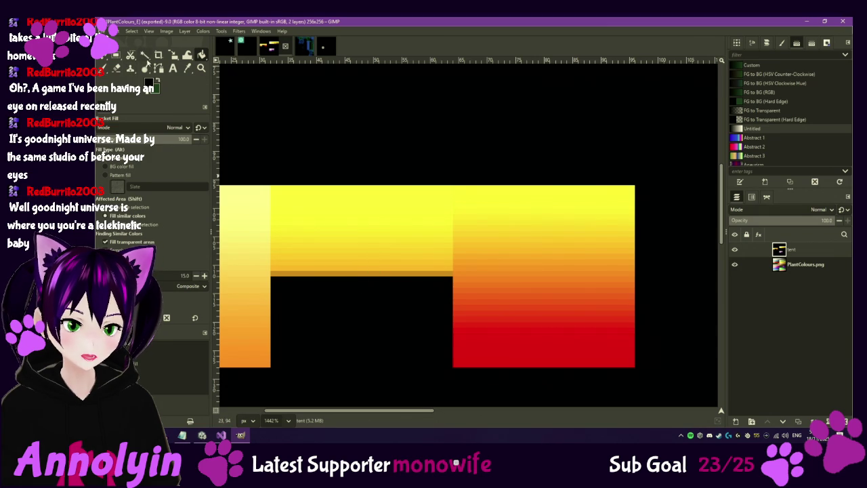
pyautogui.click(145, 55)
pyautogui.moveTo(315, 269); pyautogui.dragTo(312, 251)
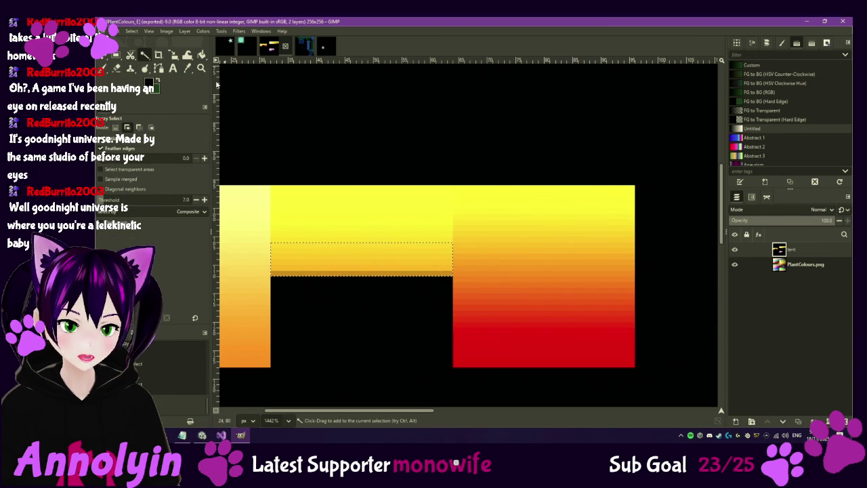
pyautogui.click(201, 55)
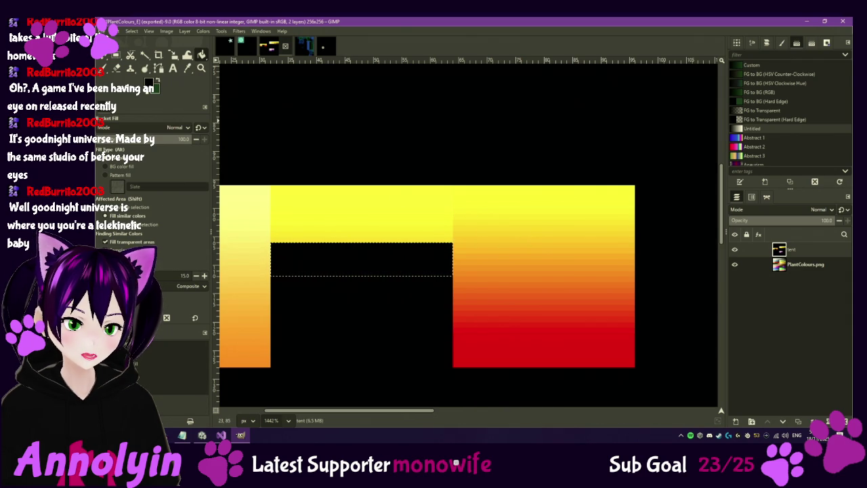
pyautogui.hotkey('ctrl', 'e')
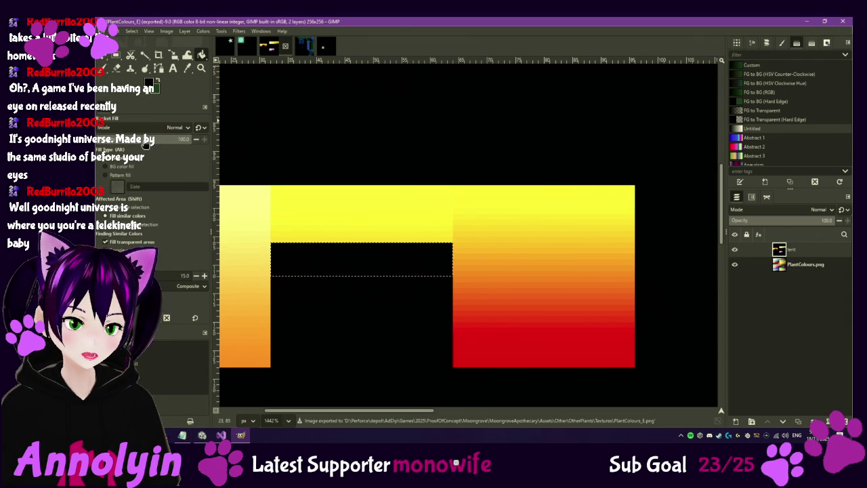
pyautogui.click(203, 437)
# Step: Orbit the Scene view around the Sunspore mushroom and scroll the Inspector to the top
pyautogui.moveTo(379, 187)
pyautogui.mouseDown()
pyautogui.moveTo(410, 170)
pyautogui.moveTo(552, 235)
pyautogui.moveTo(543, 171)
pyautogui.mouseUp()
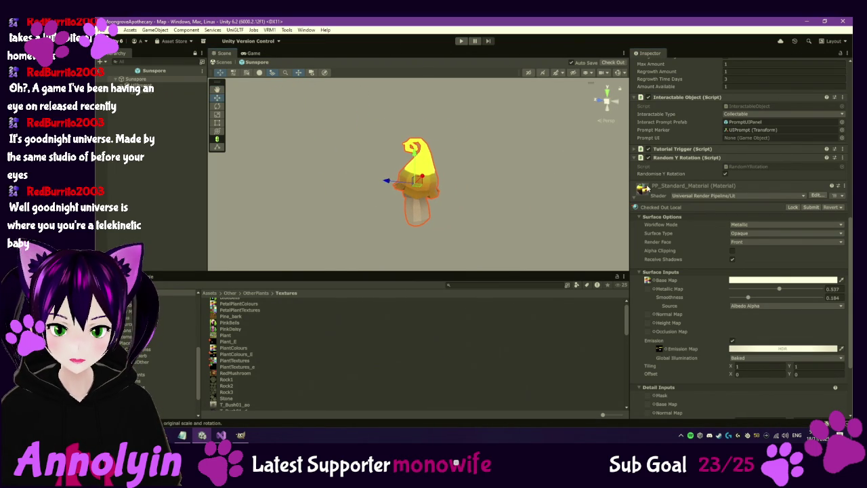
pyautogui.scroll(6, 699, 141)
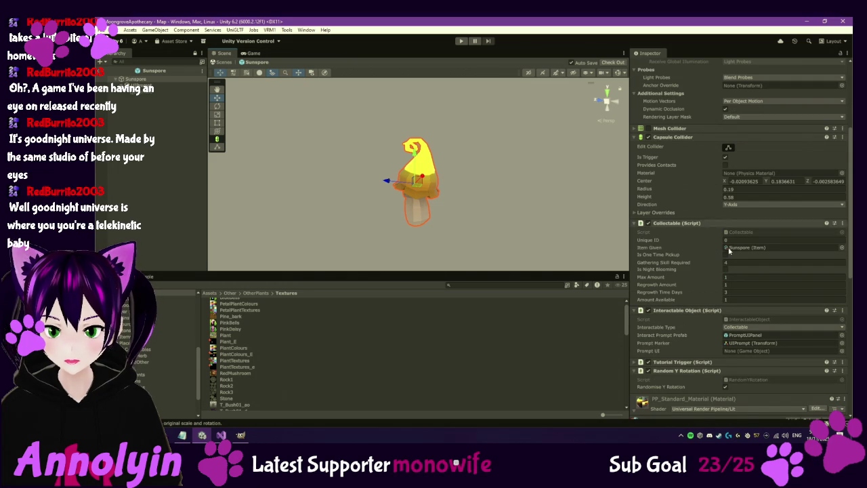
pyautogui.scroll(5, 707, 204)
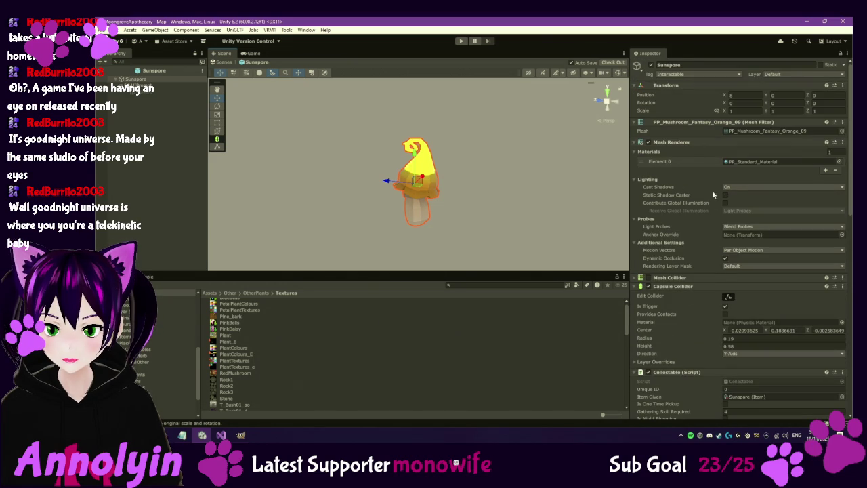
# Step: Duplicate PP_Standard_Material in the Materials folder and name the copy SunSpore
pyautogui.click(753, 162)
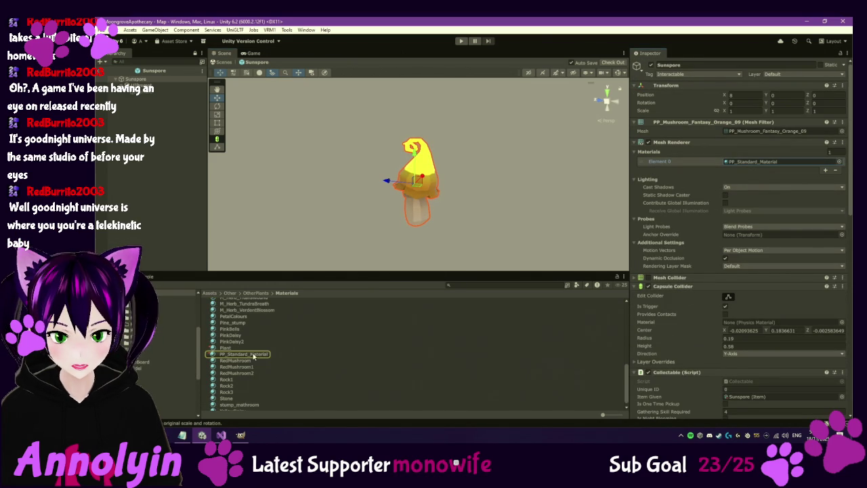
pyautogui.rightClick(252, 357)
pyautogui.click(251, 357)
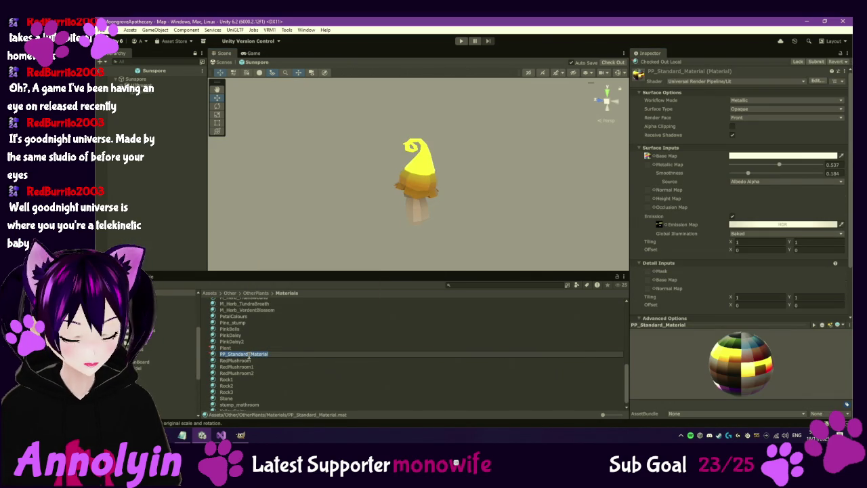
pyautogui.press('Escape')
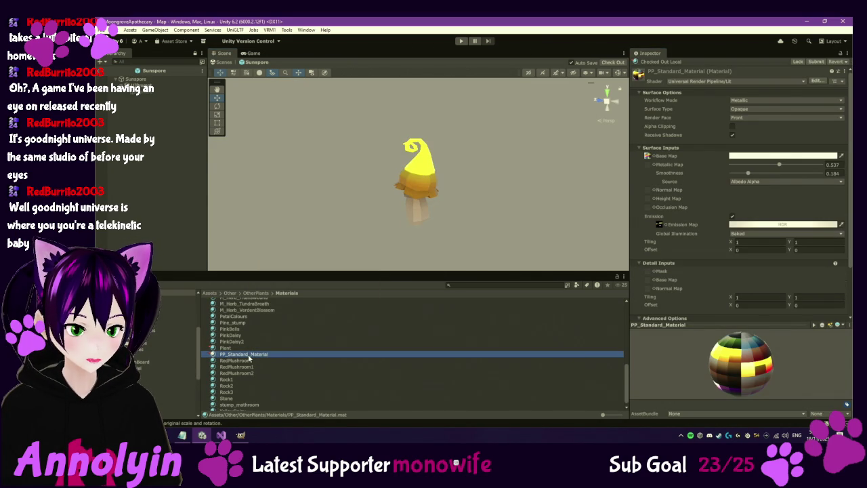
pyautogui.hotkey('ctrl', 'd')
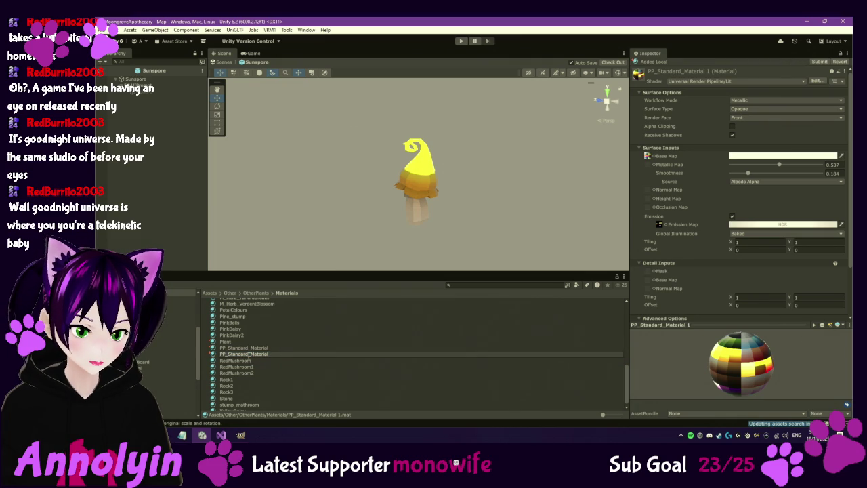
pyautogui.write('SunSpore')
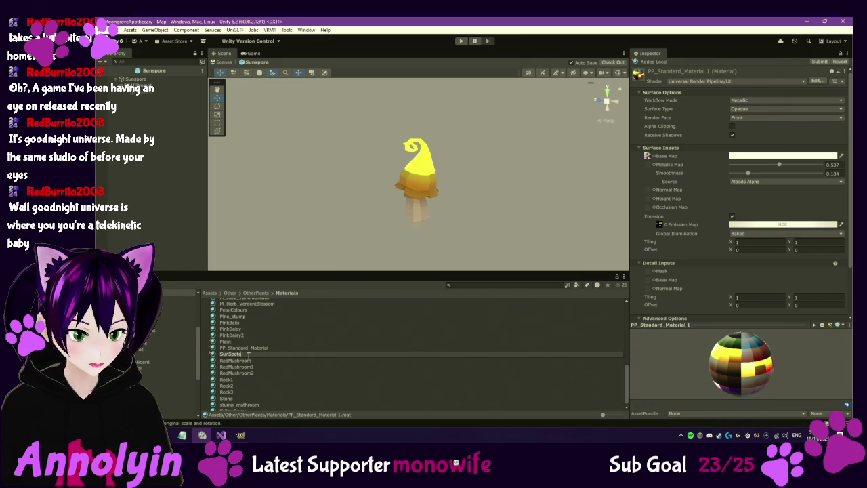
pyautogui.write('S')
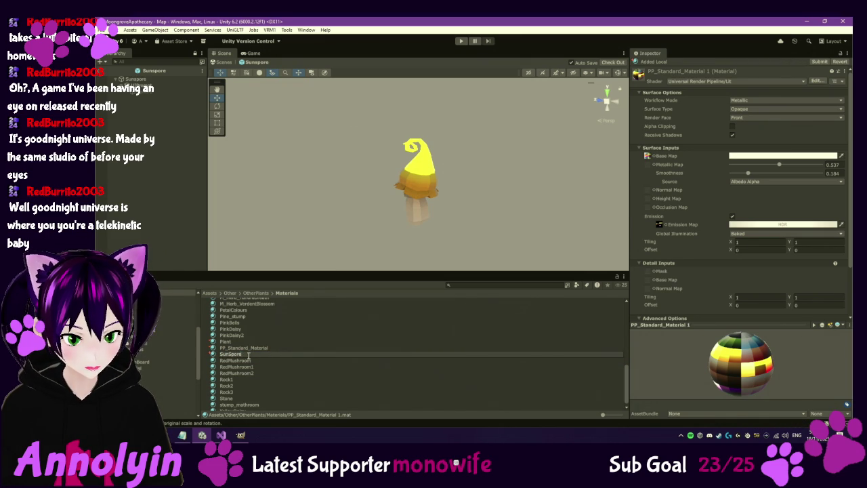
pyautogui.press('Return')
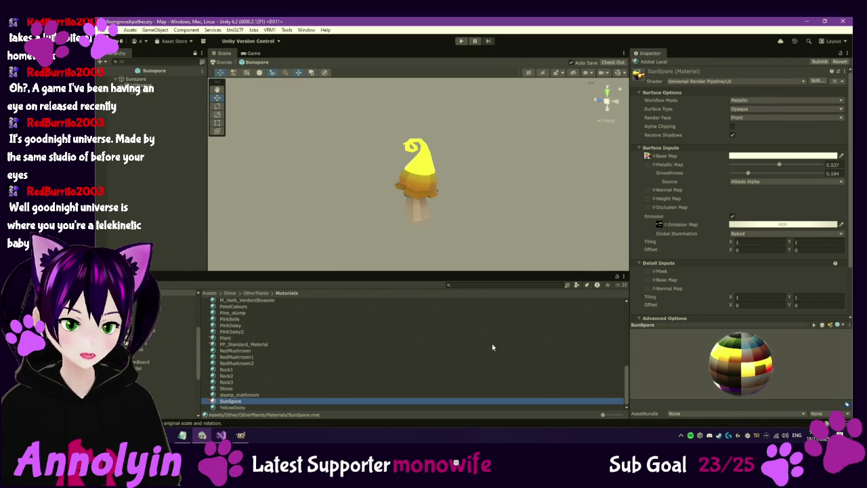
pyautogui.click(120, 79)
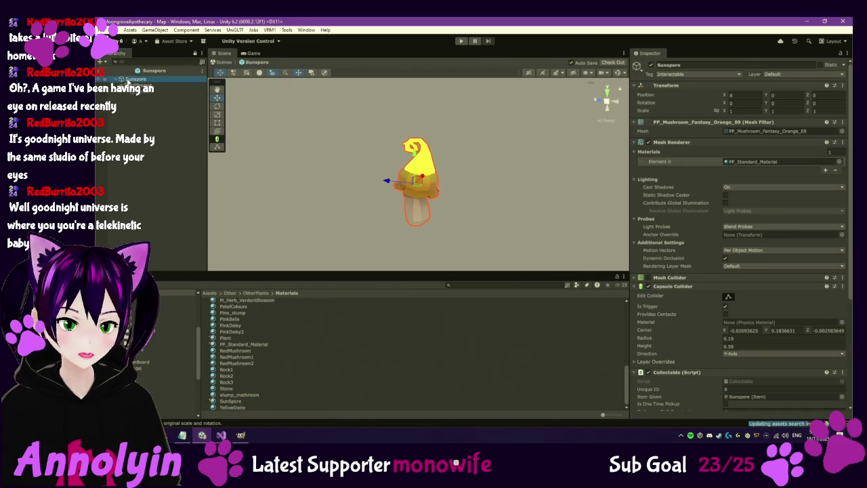
# Step: Assign the SunSpore material to the mushroom's Mesh Renderer and check out the prefab
pyautogui.moveTo(235, 404); pyautogui.dragTo(770, 162)
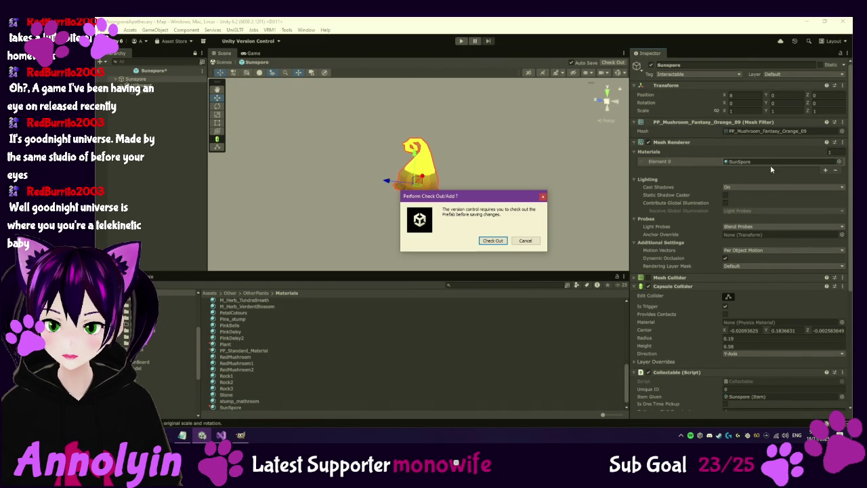
pyautogui.click(497, 241)
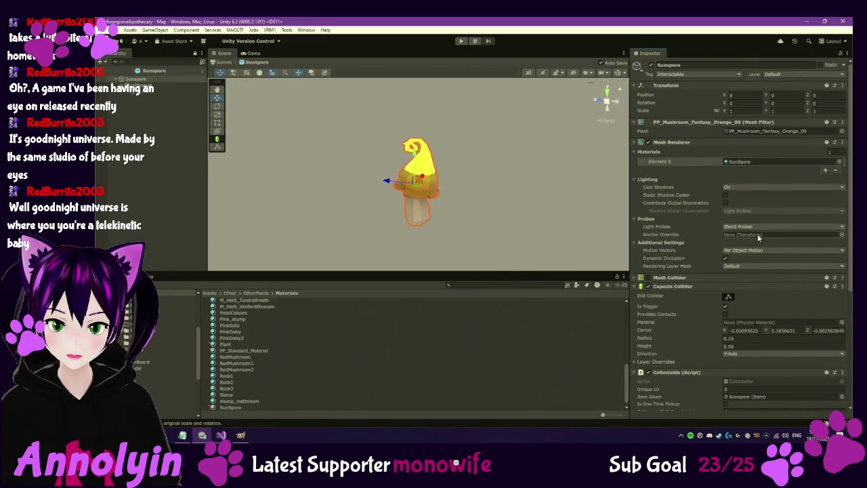
pyautogui.scroll(-5, 758, 237)
pyautogui.scroll(-1, 758, 252)
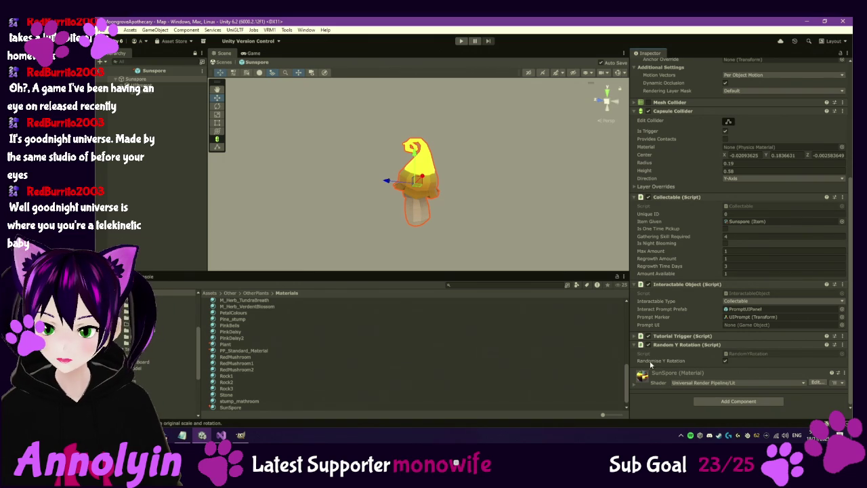
pyautogui.click(639, 384)
pyautogui.scroll(-5, 719, 346)
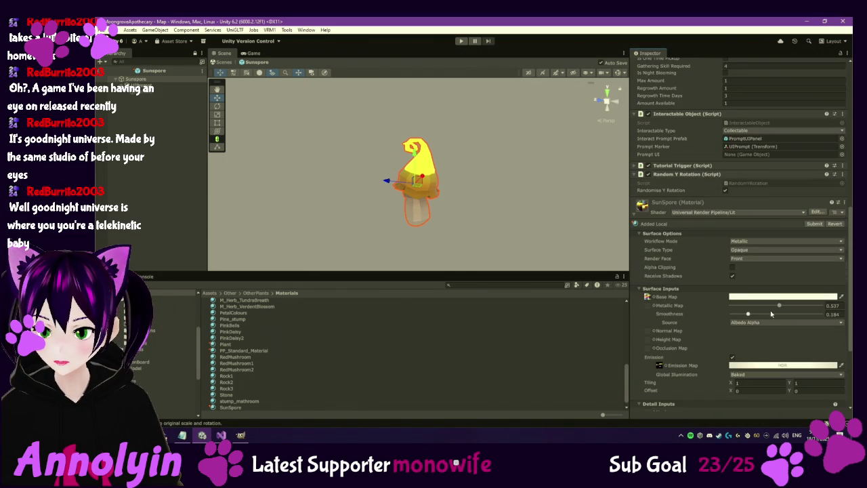
# Step: Set SunSpore's HDR emission to a golden yellow-orange, lowering intensity by two steps
pyautogui.click(782, 366)
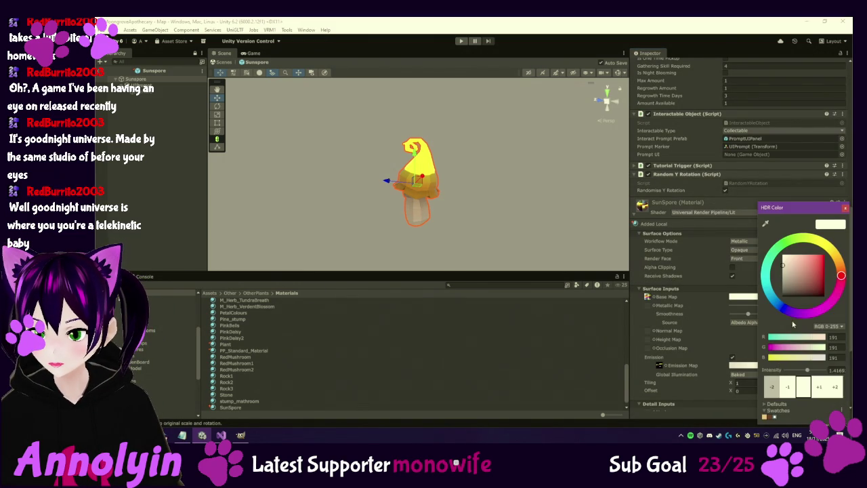
pyautogui.click(821, 249)
pyautogui.moveTo(786, 271)
pyautogui.mouseDown()
pyautogui.moveTo(816, 260)
pyautogui.moveTo(822, 281)
pyautogui.mouseUp()
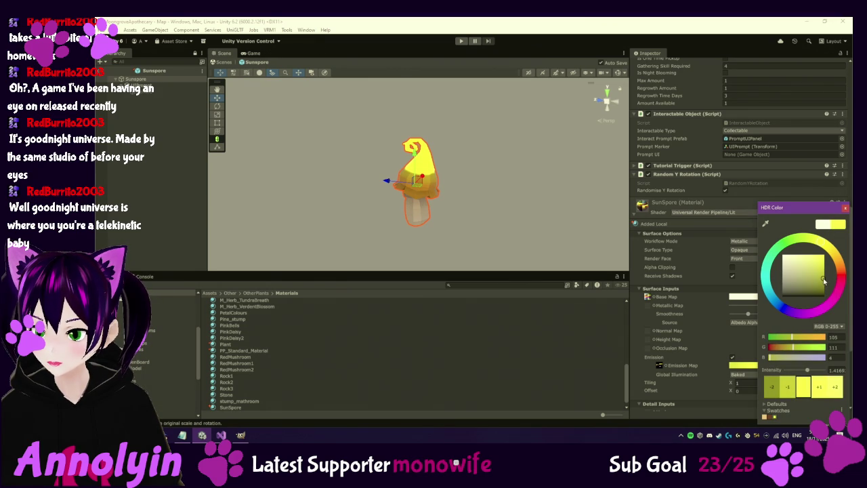
pyautogui.click(790, 386)
pyautogui.click(773, 388)
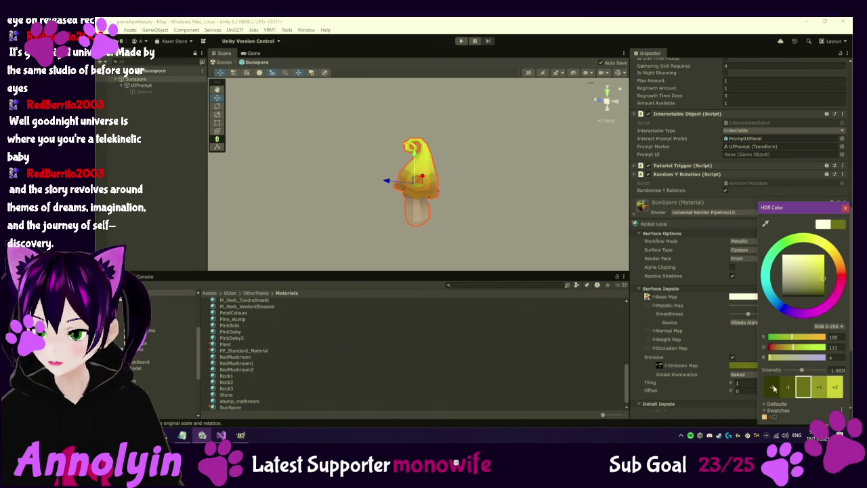
pyautogui.moveTo(824, 281)
pyautogui.mouseDown()
pyautogui.moveTo(804, 252)
pyautogui.moveTo(822, 260)
pyautogui.mouseUp()
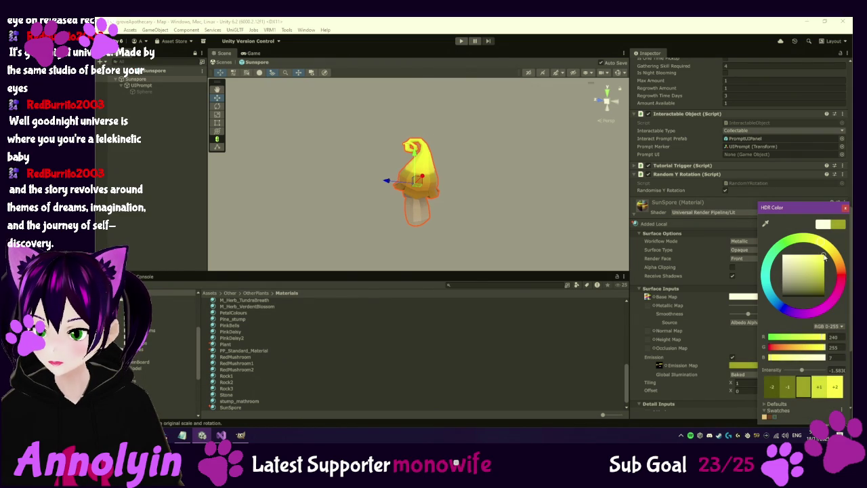
pyautogui.moveTo(829, 251); pyautogui.dragTo(836, 255)
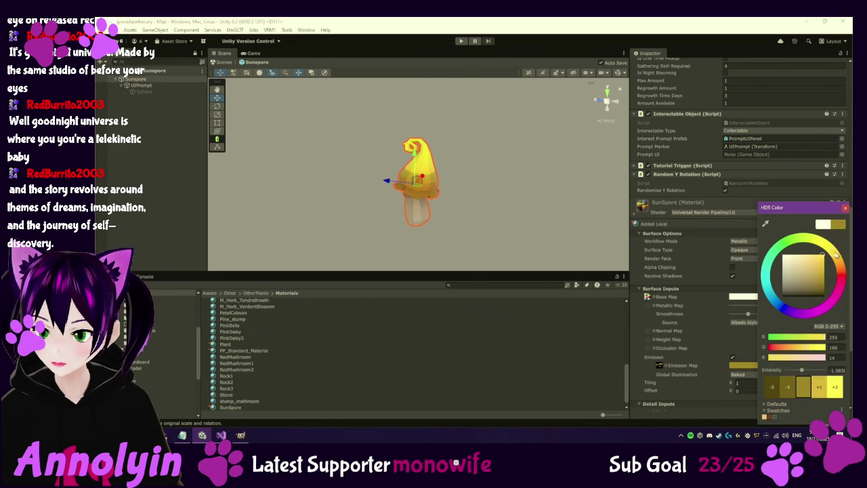
pyautogui.click(846, 208)
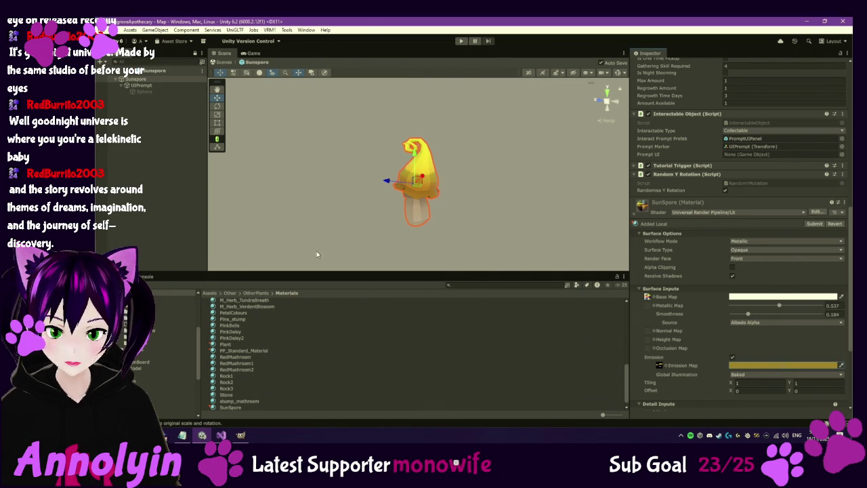
pyautogui.click(241, 435)
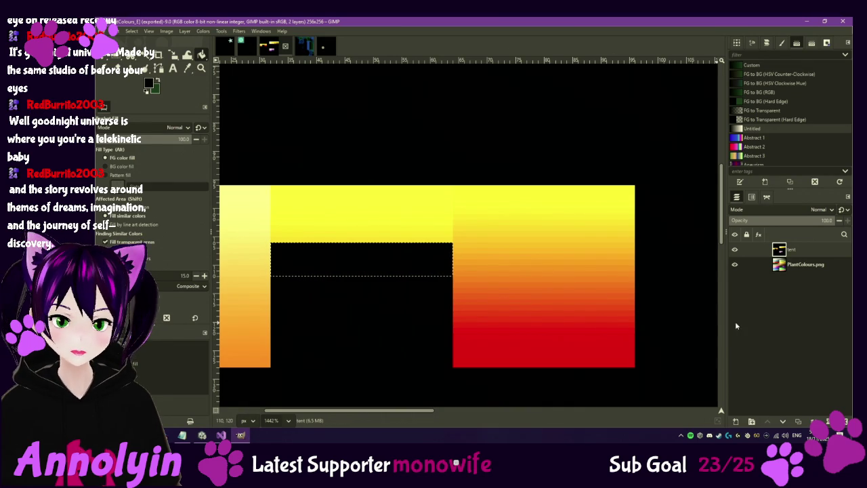
# Step: Fill the black band with yellow-orange again and re-export PlantColours_E.png
pyautogui.hotkey('ctrl', 'f')
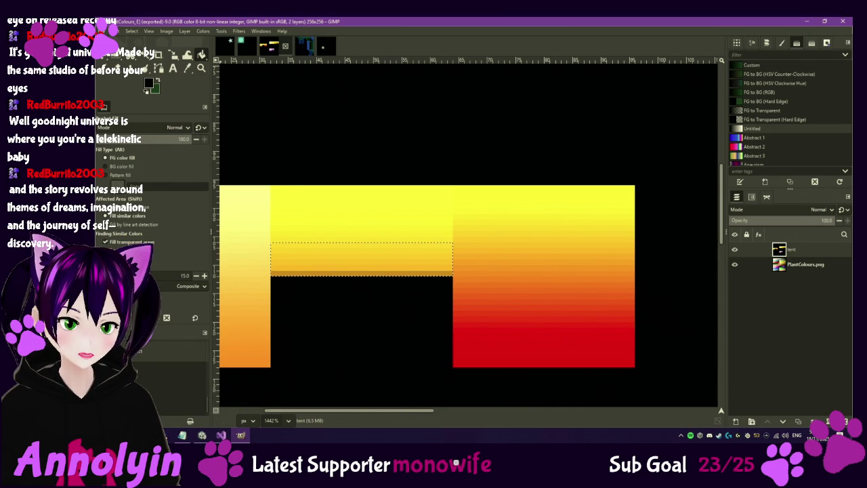
pyautogui.click(103, 31)
pyautogui.click(136, 140)
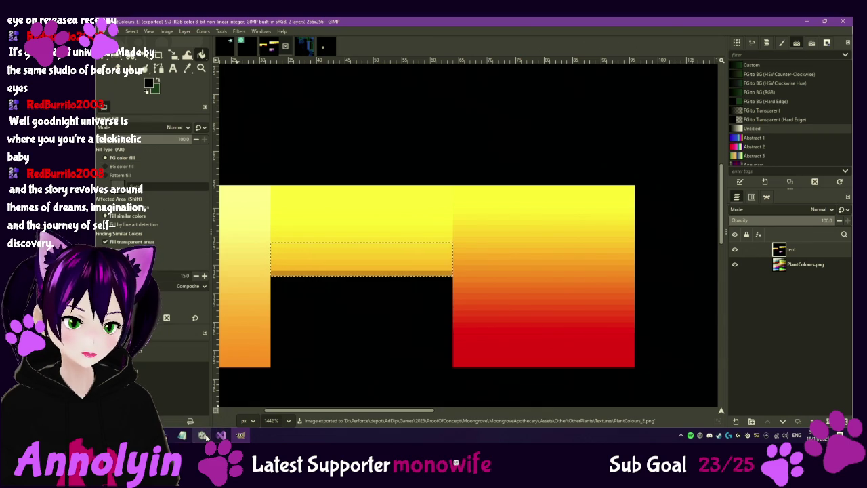
pyautogui.moveTo(202, 436)
pyautogui.click(204, 390)
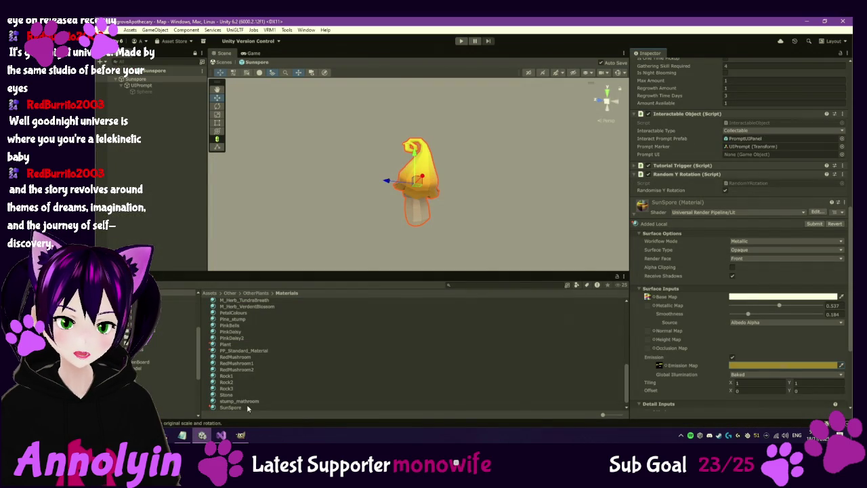
# Step: Give SunSpore a pale yellow emission, Metallic 0.842 and Smoothness 0.228
pyautogui.moveTo(397, 207)
pyautogui.mouseDown()
pyautogui.moveTo(387, 195)
pyautogui.moveTo(424, 139)
pyautogui.moveTo(414, 154)
pyautogui.moveTo(403, 153)
pyautogui.moveTo(432, 237)
pyautogui.mouseUp()
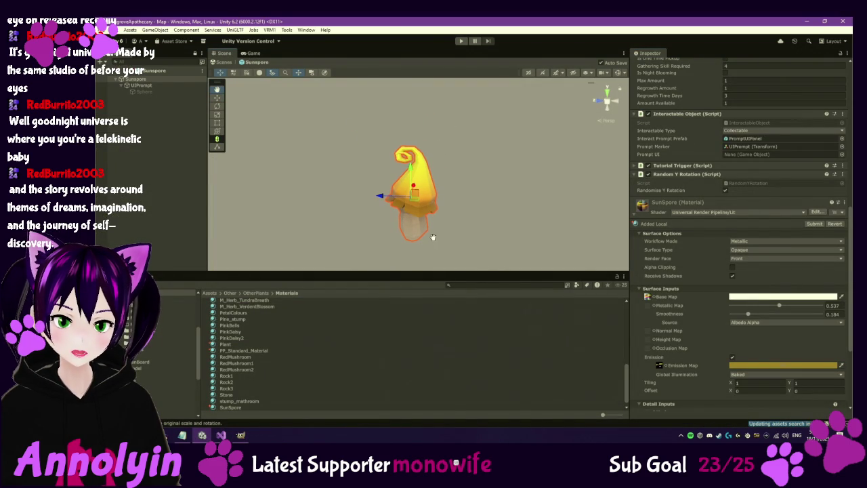
pyautogui.click(759, 366)
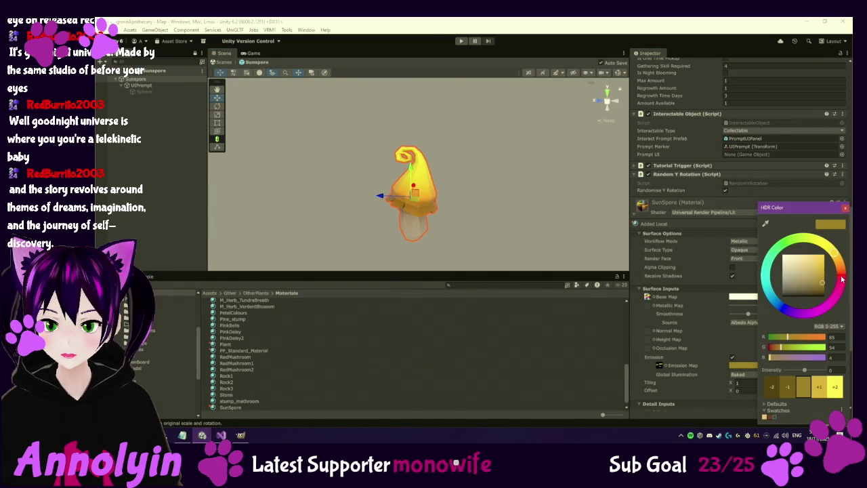
pyautogui.moveTo(824, 282)
pyautogui.mouseDown()
pyautogui.moveTo(800, 264)
pyautogui.moveTo(823, 281)
pyautogui.mouseUp()
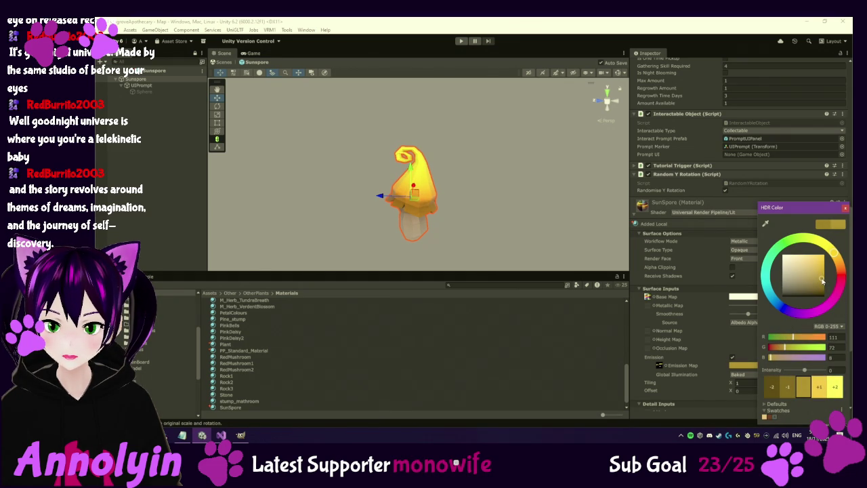
pyautogui.click(846, 208)
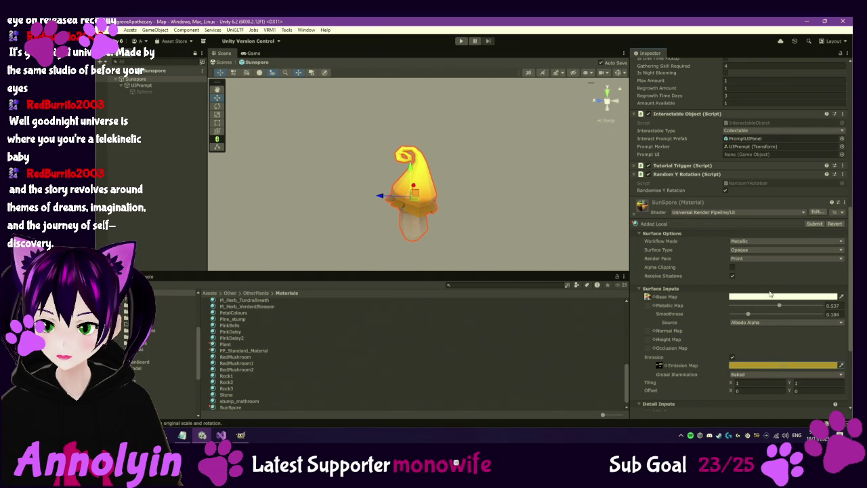
pyautogui.moveTo(779, 306); pyautogui.dragTo(753, 302)
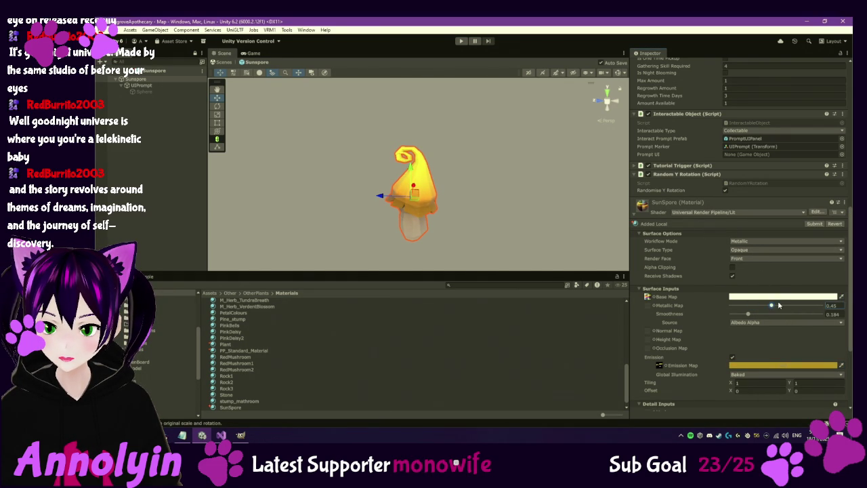
pyautogui.moveTo(748, 315); pyautogui.dragTo(803, 311)
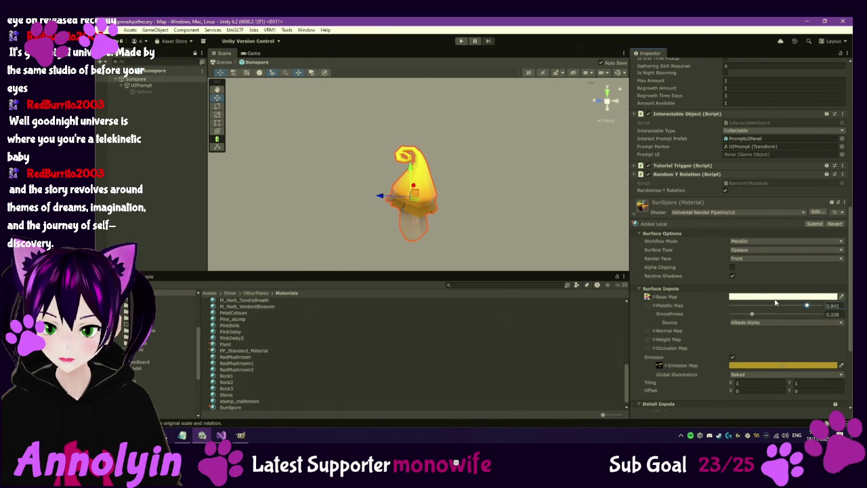
pyautogui.click(261, 189)
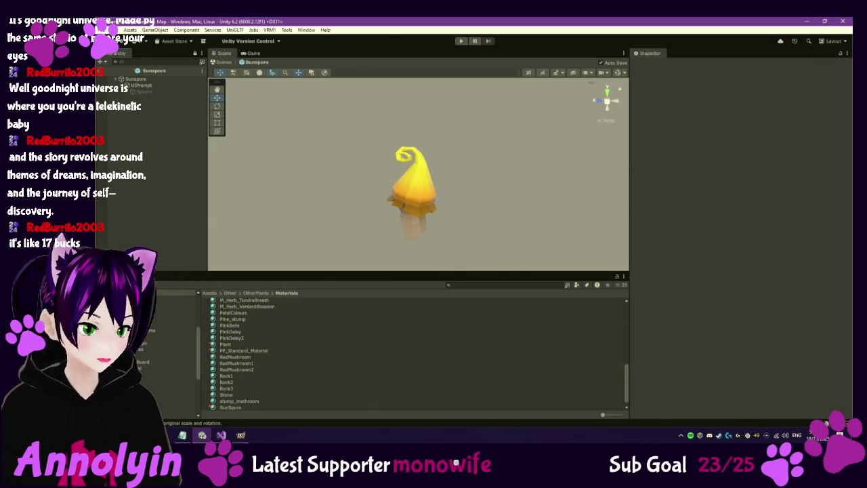
# Step: Open the ThornyGlacicle prefab from Placeables > Collectables and locate its material
pyautogui.click(178, 400)
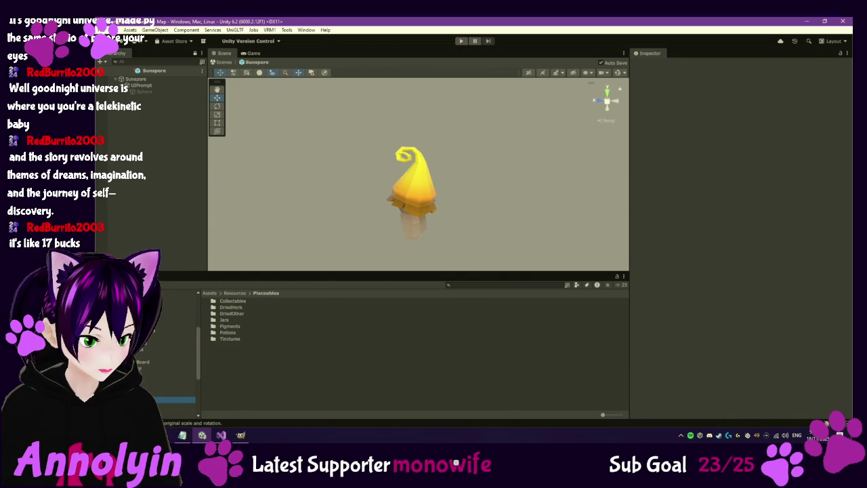
pyautogui.doubleClick(232, 301)
pyautogui.scroll(-5, 245, 377)
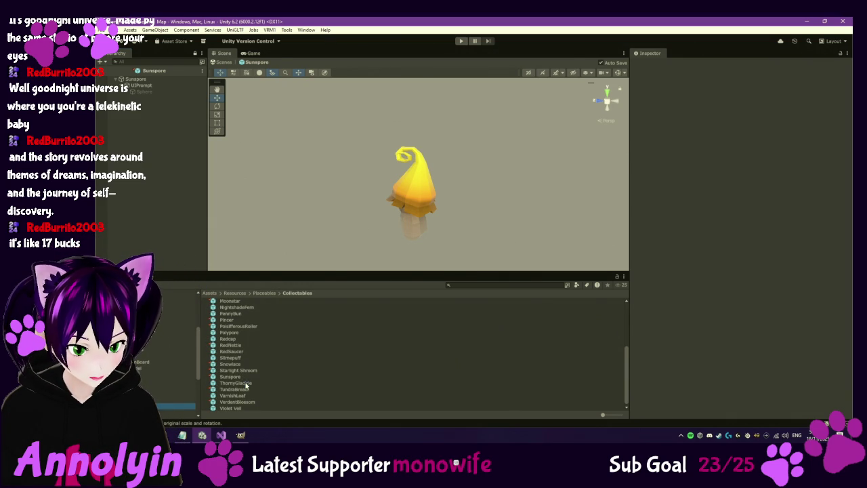
pyautogui.doubleClick(245, 384)
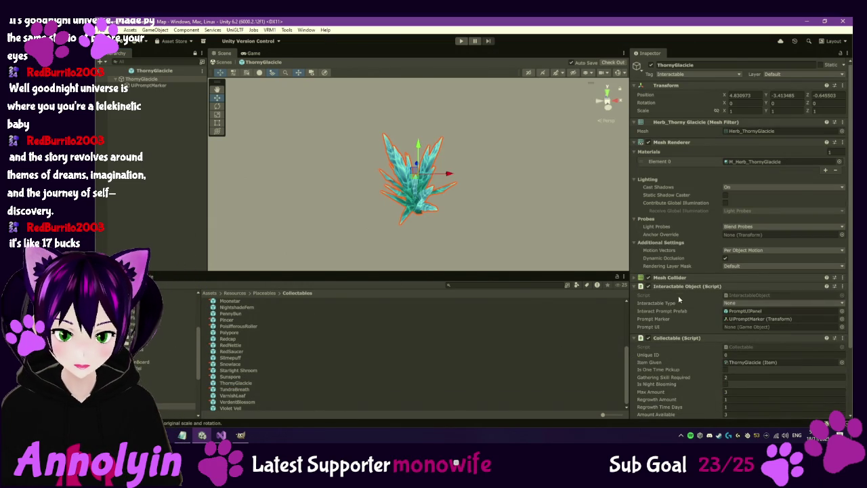
pyautogui.scroll(-5, 679, 300)
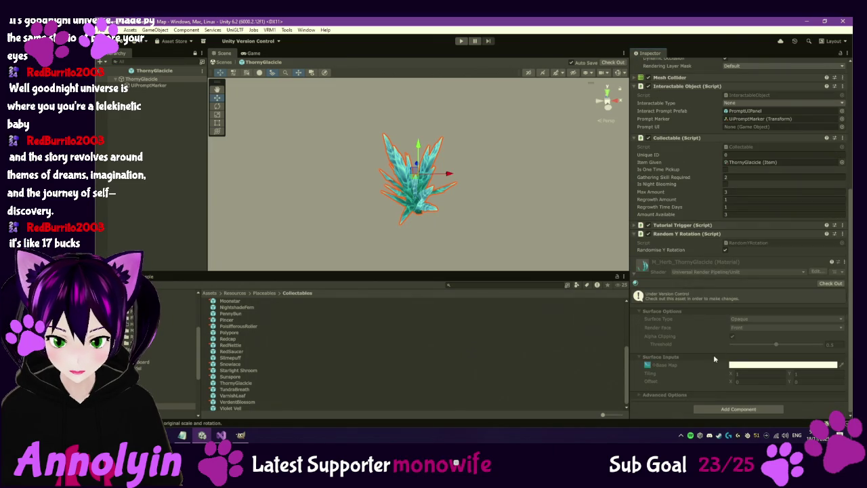
pyautogui.click(649, 366)
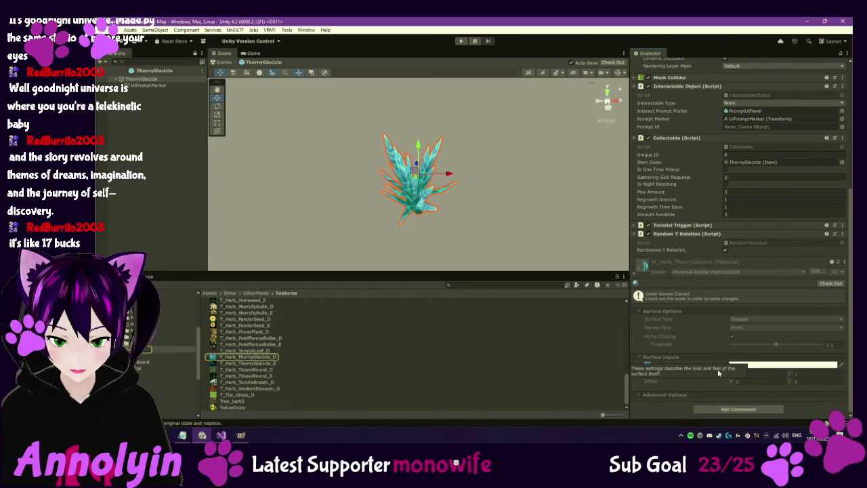
# Step: Check out the ThornyGlacicle material and switch its shader to Universal Render Pipeline/Lit
pyautogui.click(830, 283)
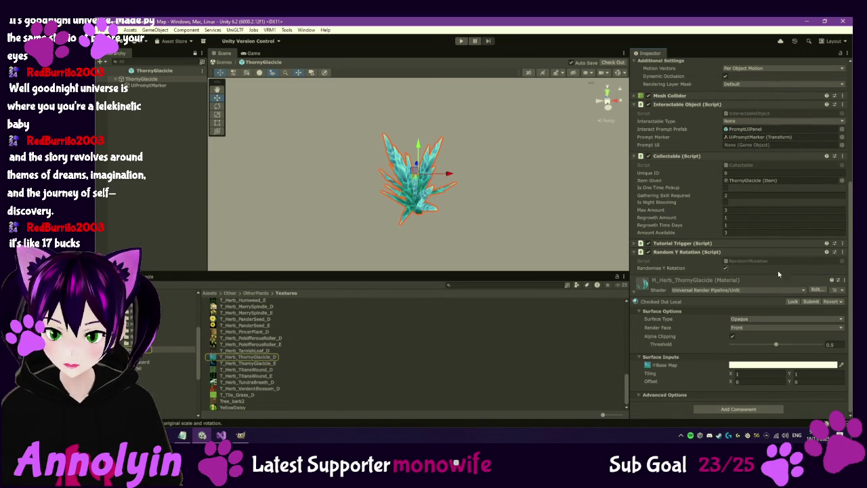
pyautogui.click(743, 290)
pyautogui.click(726, 353)
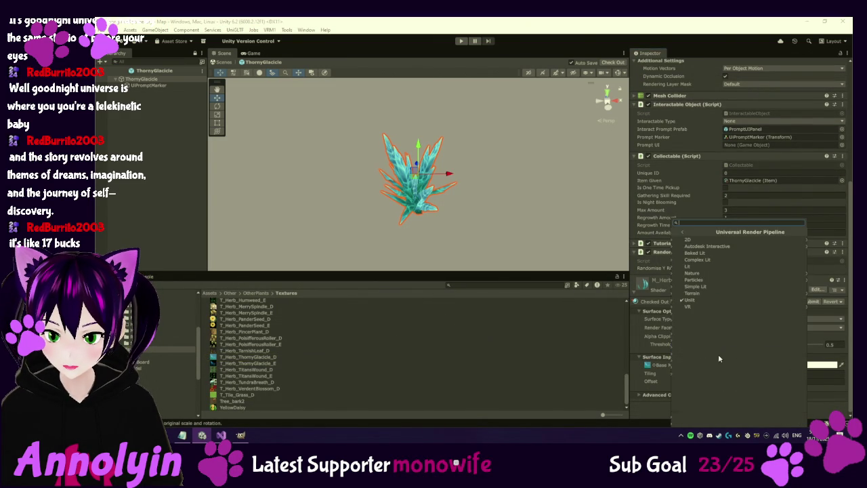
pyautogui.click(702, 286)
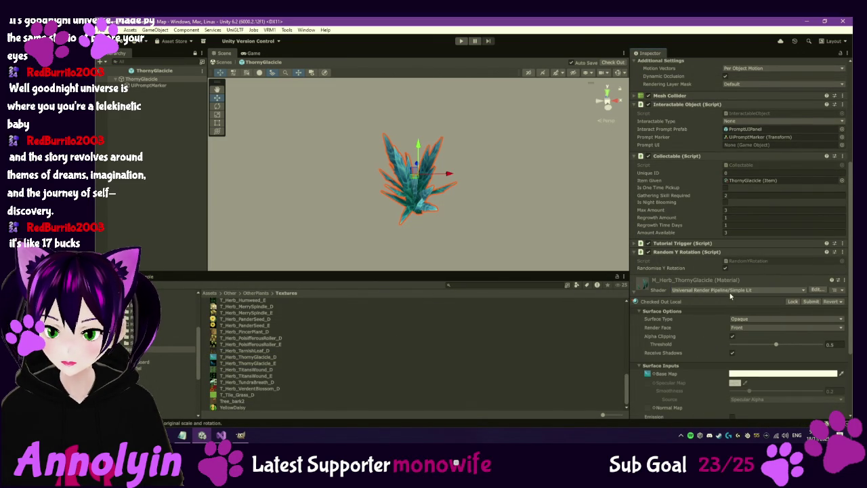
pyautogui.click(730, 290)
pyautogui.click(703, 353)
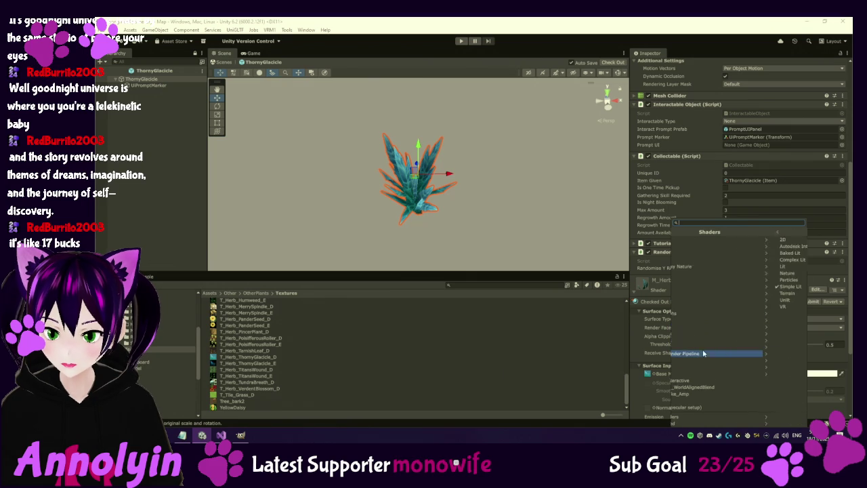
pyautogui.click(698, 272)
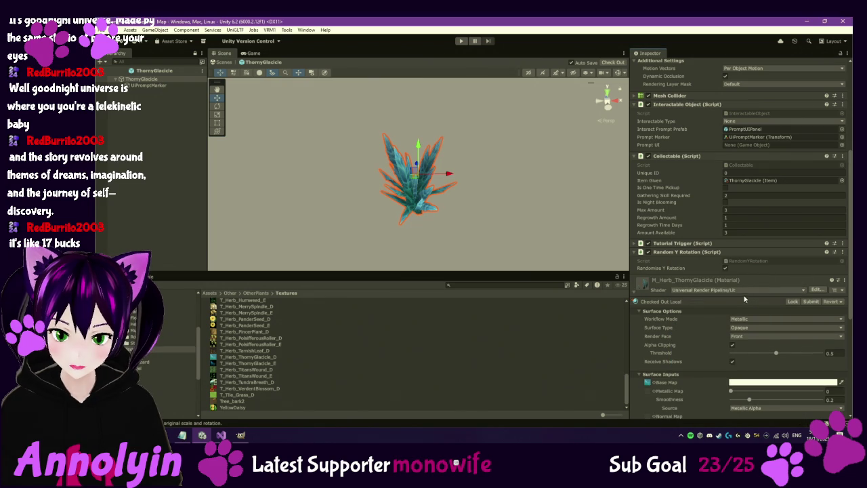
# Step: Enable emission with T_Herb_ThornyGlacicle_E as the emission map
pyautogui.scroll(-5, 731, 298)
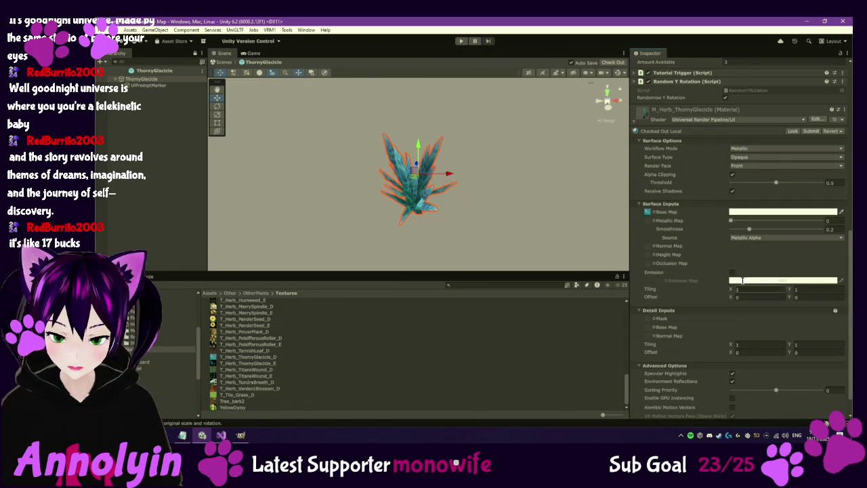
pyautogui.click(732, 272)
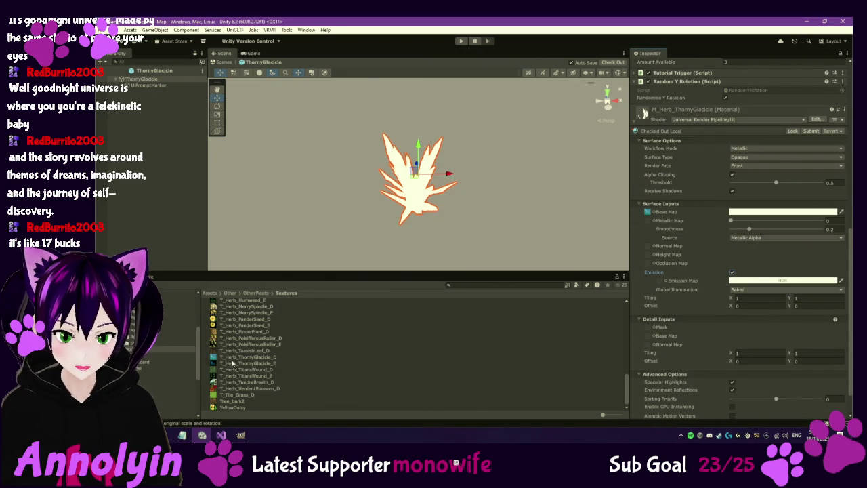
pyautogui.click(278, 363)
pyautogui.moveTo(279, 363)
pyautogui.mouseDown()
pyautogui.moveTo(635, 309)
pyautogui.moveTo(660, 284)
pyautogui.mouseUp()
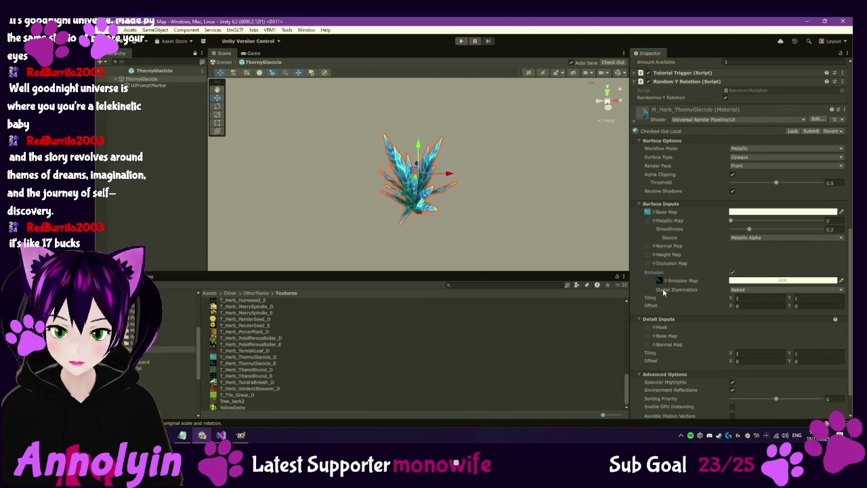
pyautogui.scroll(3, 442, 206)
pyautogui.moveTo(442, 206)
pyautogui.mouseDown()
pyautogui.moveTo(575, 101)
pyautogui.moveTo(556, 108)
pyautogui.mouseUp()
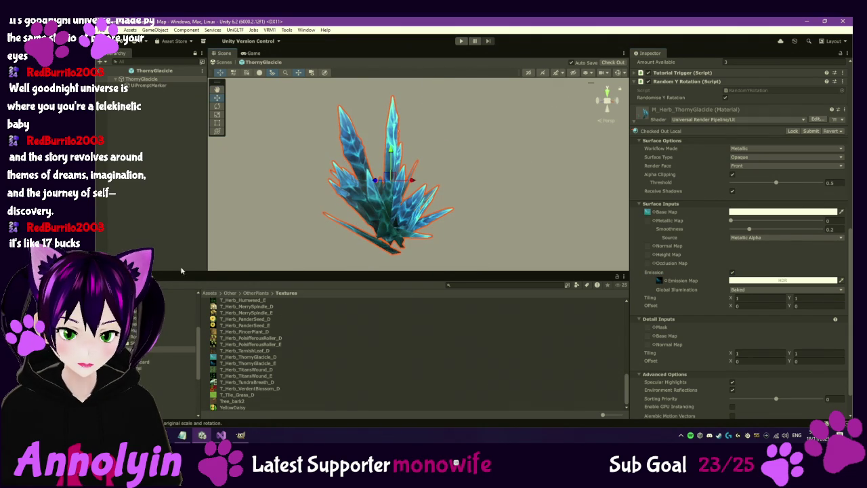
# Step: Open the TundraBreath prefab for editing and select its herb mesh
pyautogui.click(178, 407)
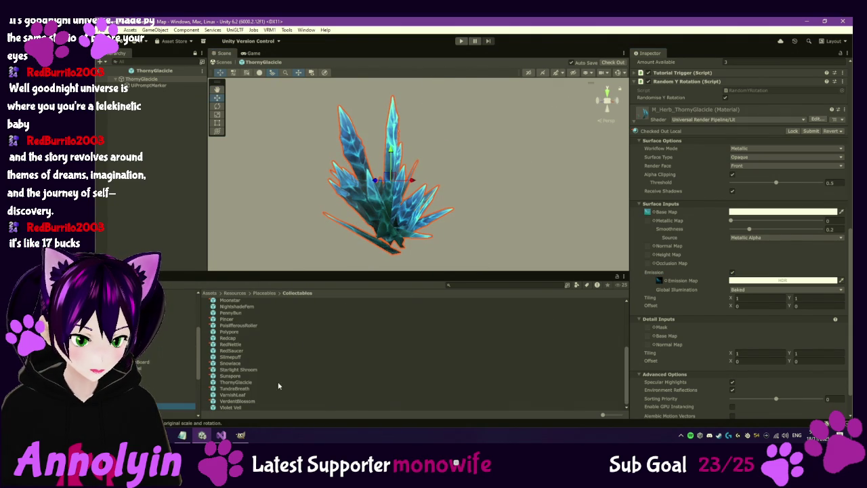
pyautogui.click(234, 388)
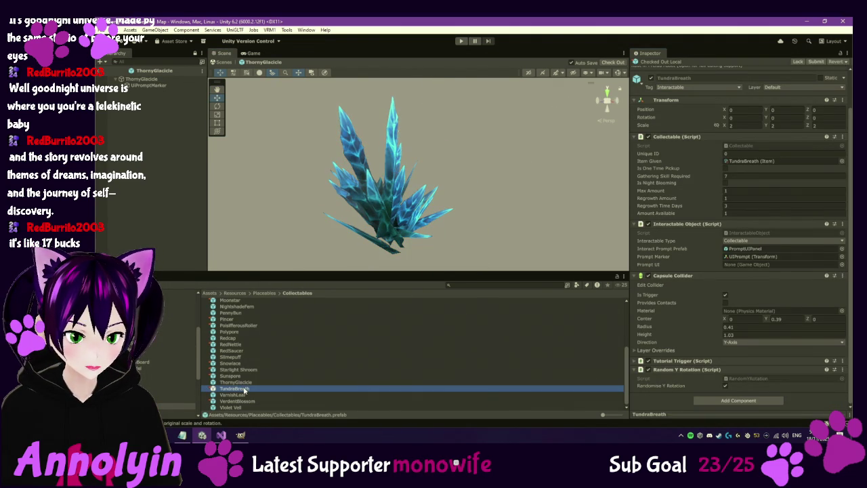
pyautogui.doubleClick(244, 390)
pyautogui.click(156, 105)
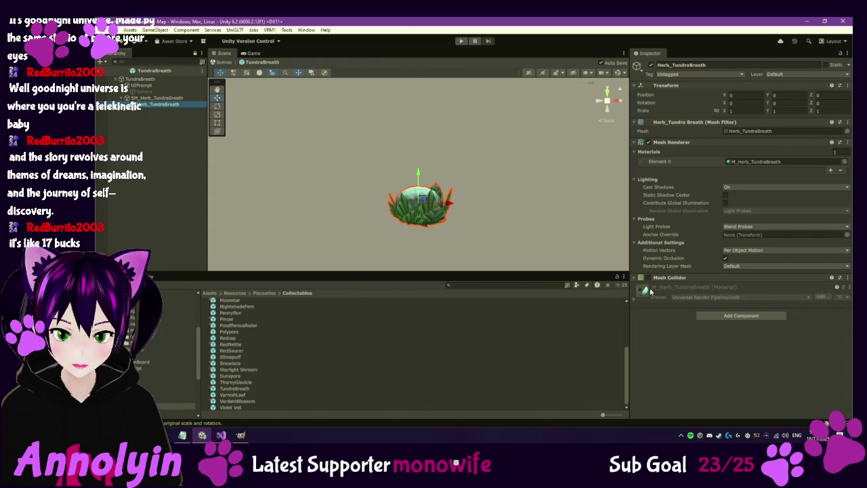
# Step: Ping the herb material's base map and select T_Herb_TundraBreath_D in the Textures folder
pyautogui.click(634, 292)
pyautogui.scroll(-1, 675, 365)
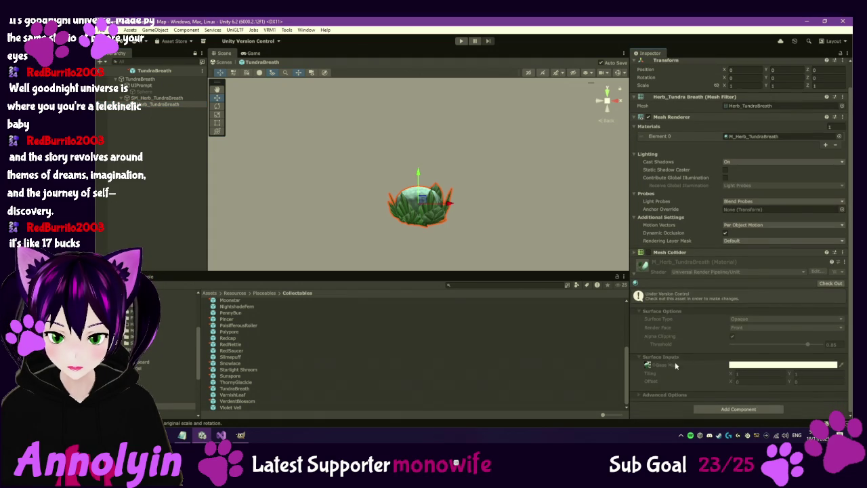
pyautogui.click(648, 365)
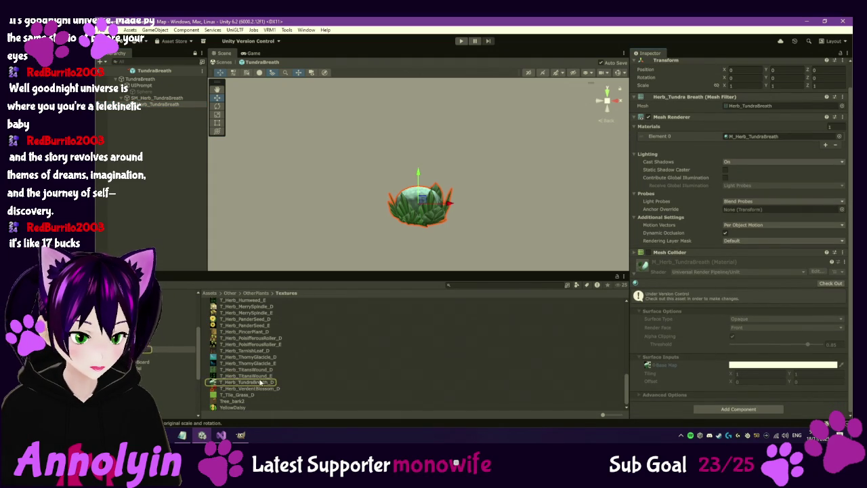
pyautogui.moveTo(406, 223)
pyautogui.mouseDown()
pyautogui.moveTo(439, 212)
pyautogui.moveTo(474, 253)
pyautogui.moveTo(475, 243)
pyautogui.moveTo(443, 218)
pyautogui.mouseUp()
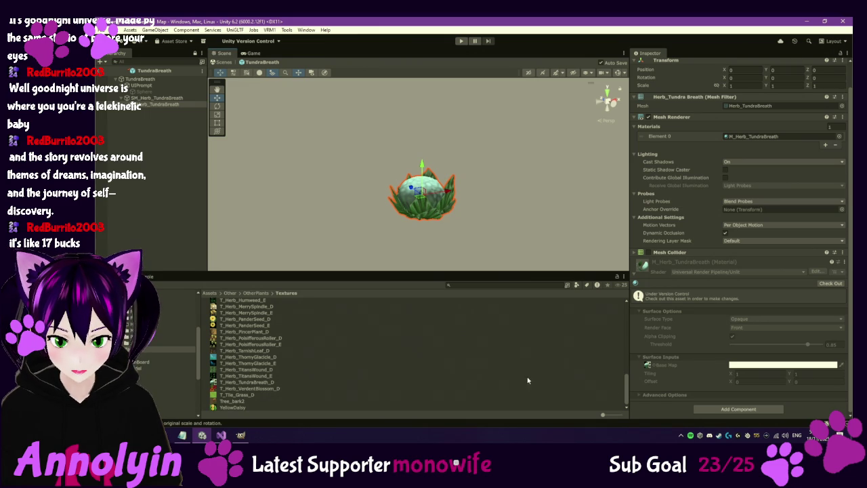
pyautogui.click(265, 383)
pyautogui.rightClick(266, 384)
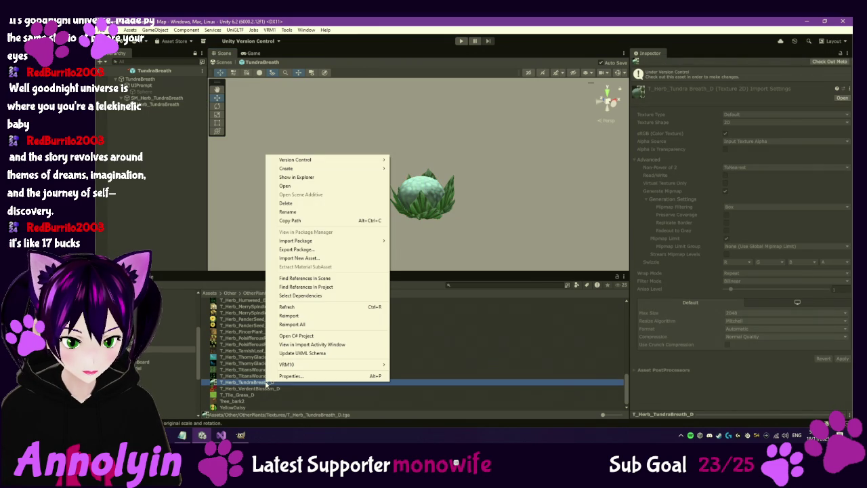
# Step: Reveal T_Herb_TundraBreath_D.tga in File Explorer and open it in GIMP
pyautogui.click(296, 177)
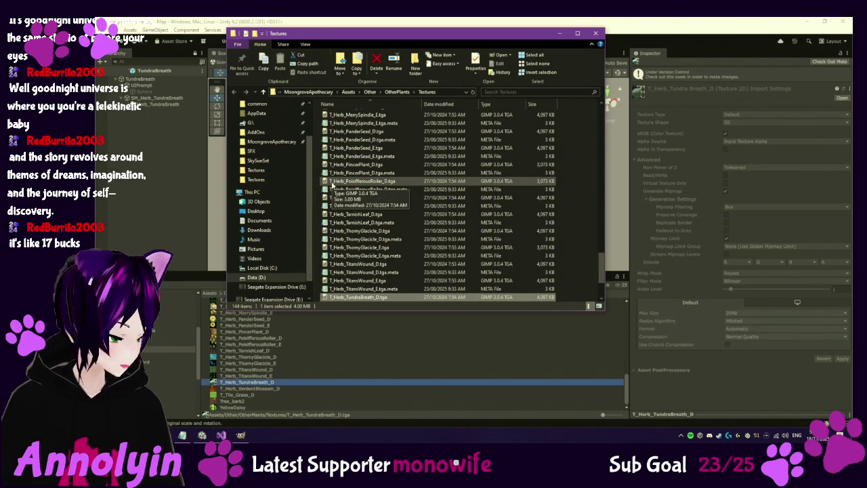
pyautogui.scroll(-1, 390, 265)
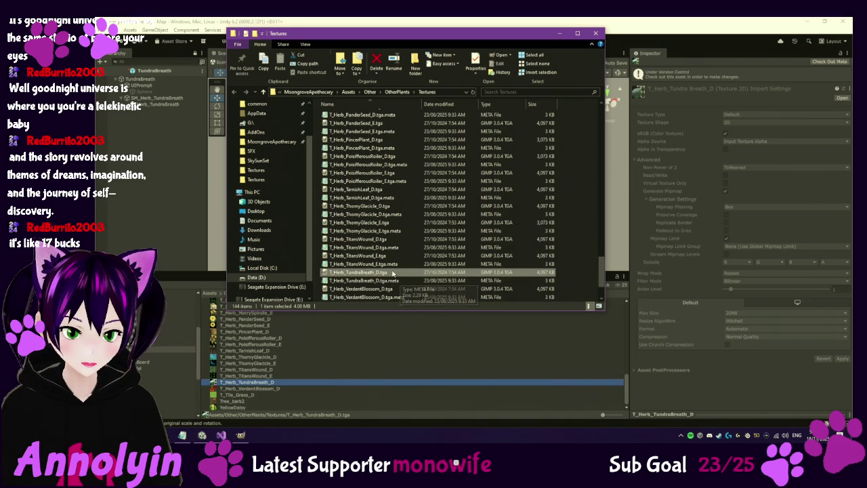
pyautogui.doubleClick(392, 273)
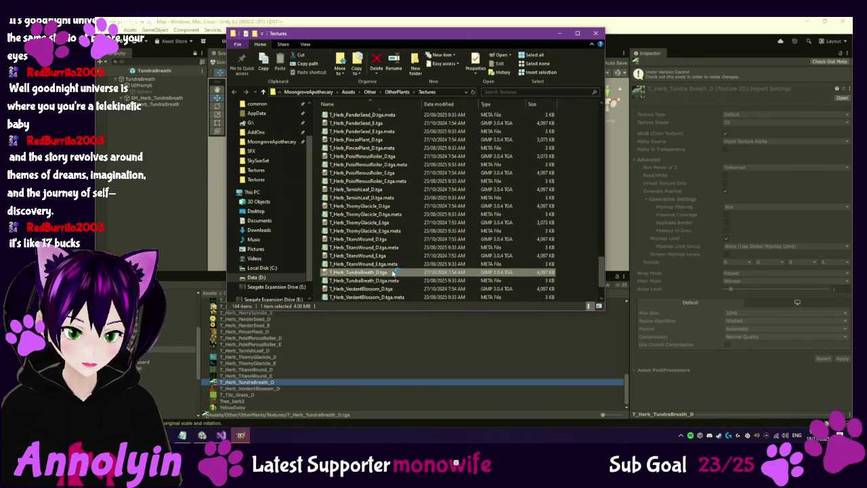
pyautogui.click(240, 436)
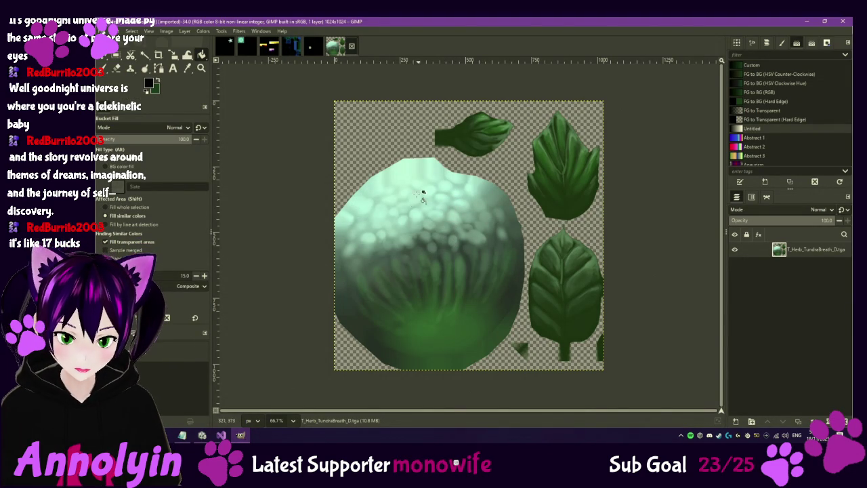
# Step: Select the pale light-green bulb spots with Select by Color, widening the threshold
pyautogui.click(142, 57)
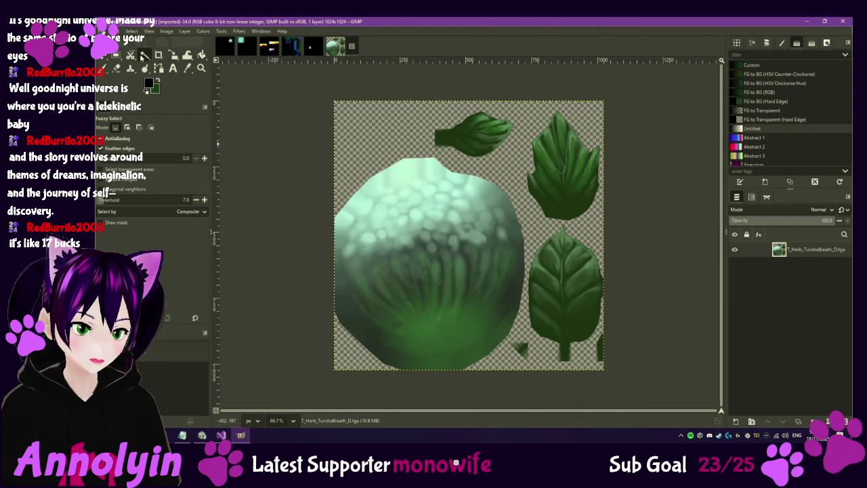
pyautogui.moveTo(145, 57); pyautogui.dragTo(160, 65)
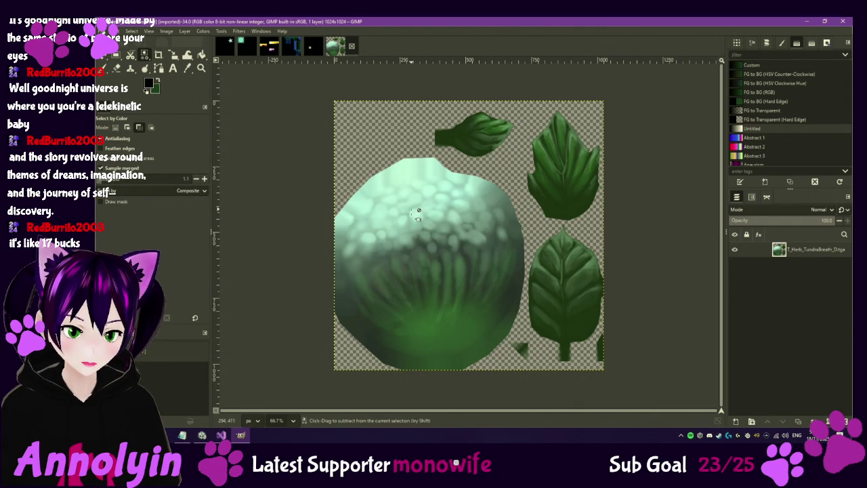
pyautogui.scroll(3, 430, 217)
pyautogui.click(419, 204)
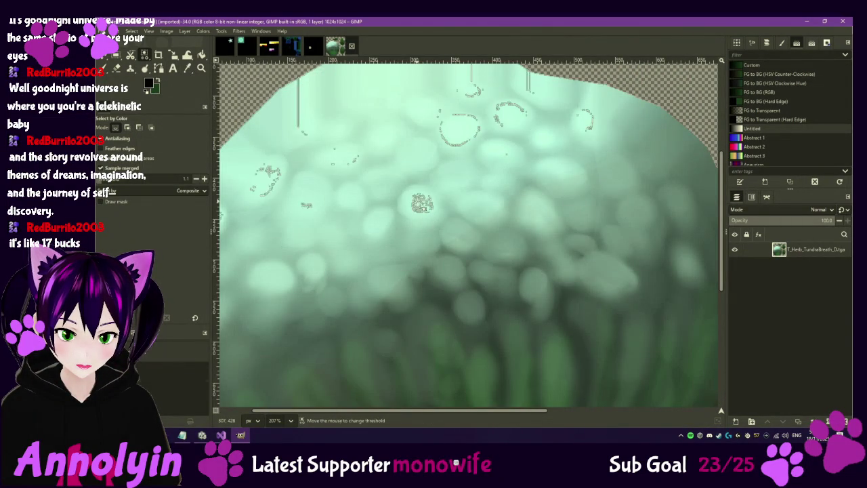
pyautogui.moveTo(418, 207)
pyautogui.mouseDown()
pyautogui.moveTo(407, 214)
pyautogui.moveTo(460, 200)
pyautogui.mouseUp()
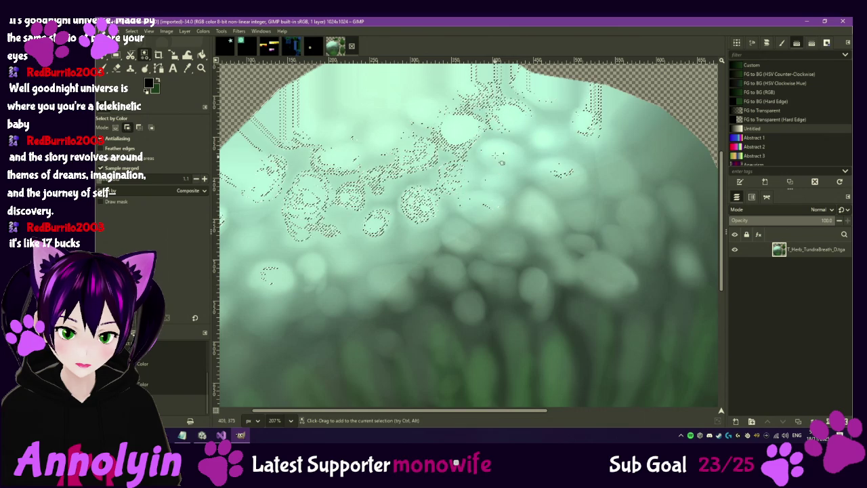
pyautogui.moveTo(420, 130); pyautogui.dragTo(381, 131)
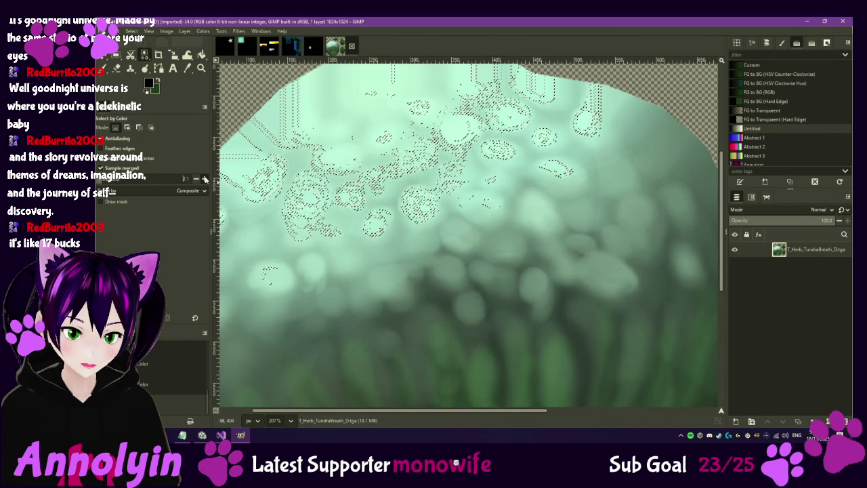
pyautogui.click(204, 178)
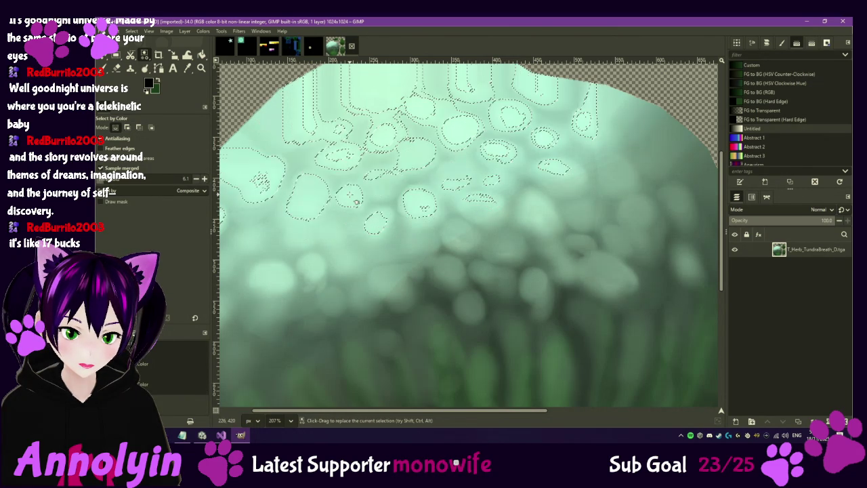
# Step: Add the remaining pale areas to the selection and cut them out with Ctrl+X
pyautogui.hscroll(-5, 310, 256)
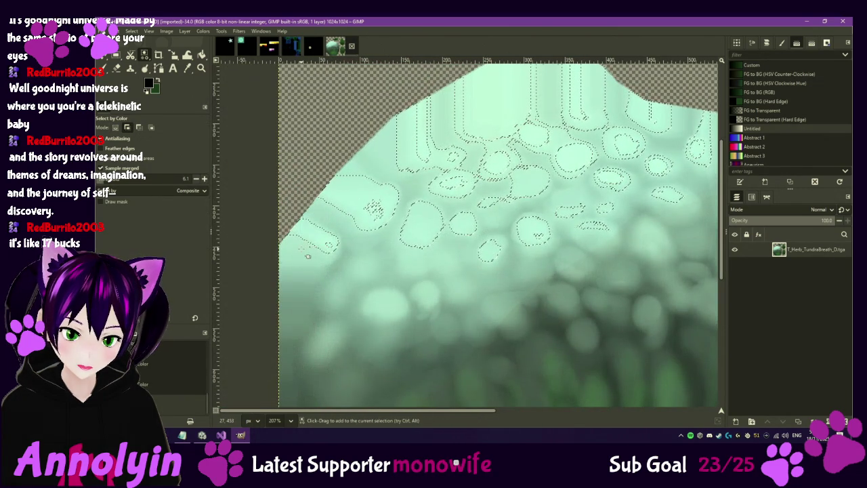
pyautogui.keyDown('shift'); pyautogui.click(567, 266); pyautogui.keyUp('shift')
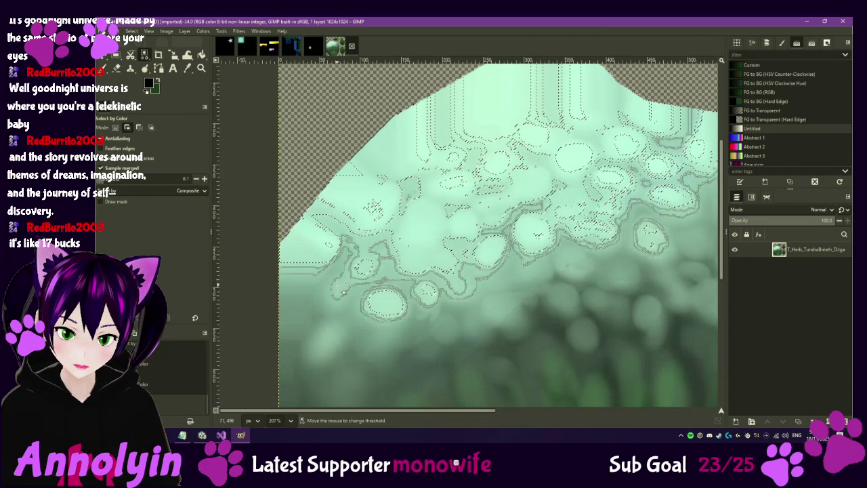
pyautogui.hscroll(5, 566, 267)
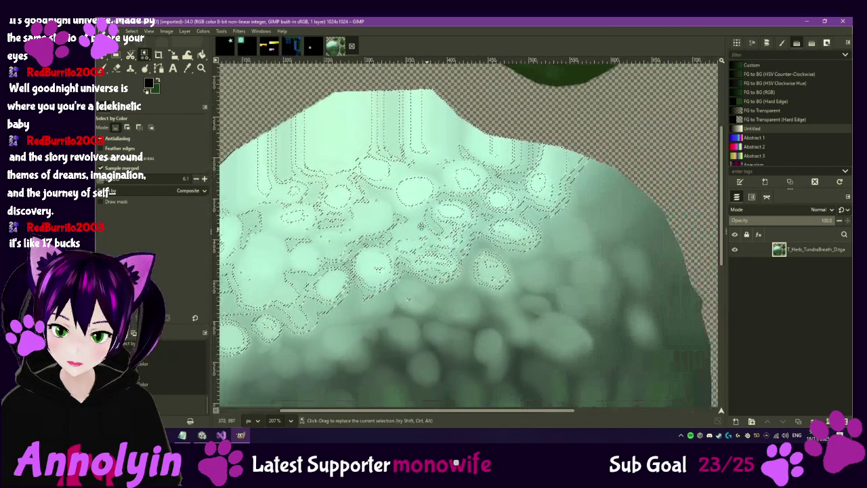
pyautogui.moveTo(534, 274)
pyautogui.mouseDown()
pyautogui.moveTo(600, 199)
pyautogui.moveTo(385, 354)
pyautogui.mouseUp()
pyautogui.hscroll(-5, 410, 338)
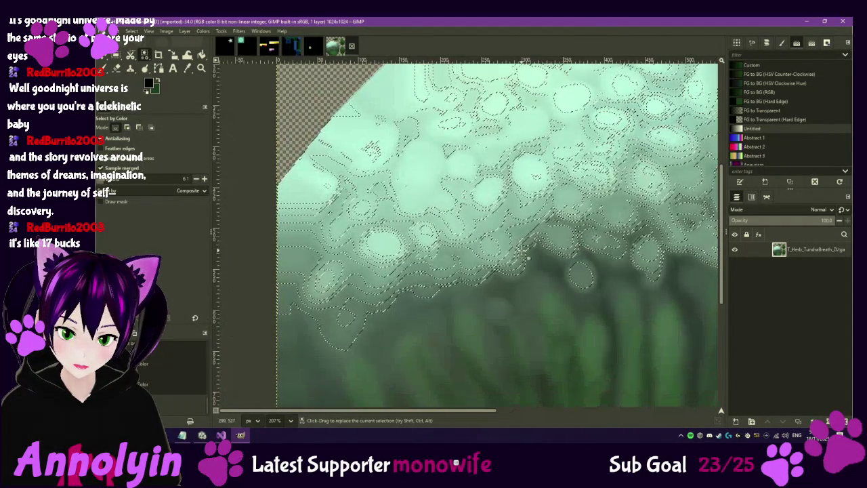
pyautogui.scroll(-6, 588, 231)
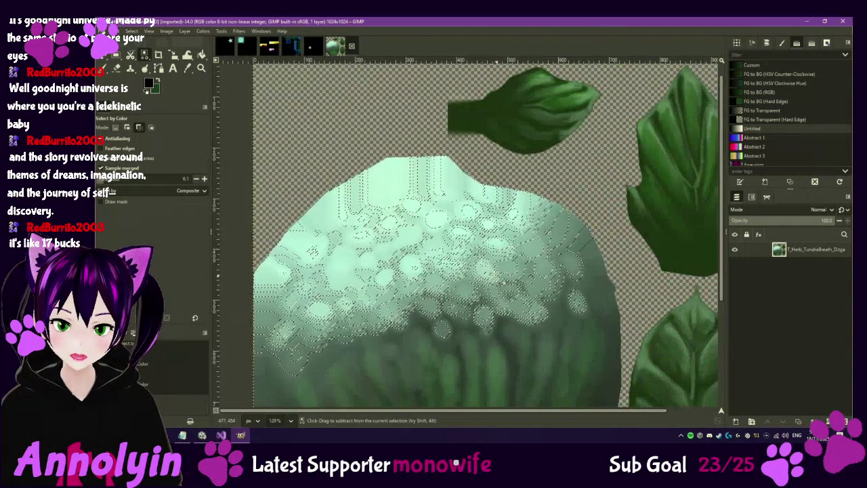
pyautogui.hscroll(3, 512, 270)
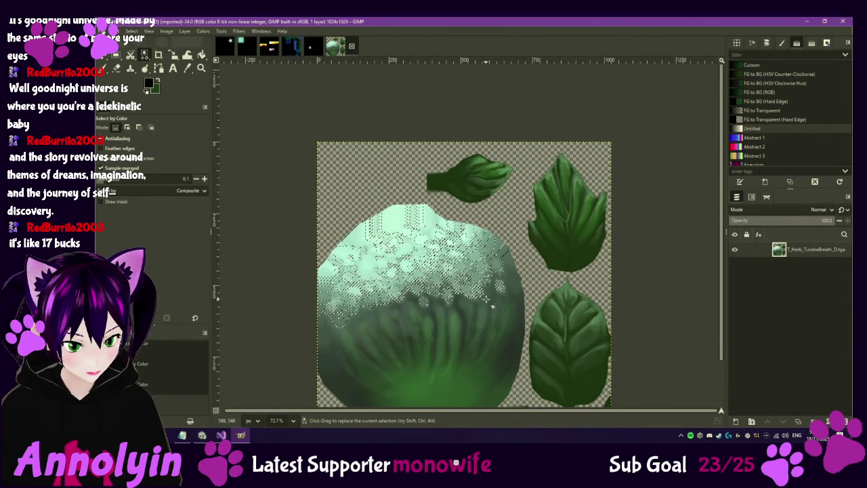
pyautogui.hotkey('ctrl', 'x')
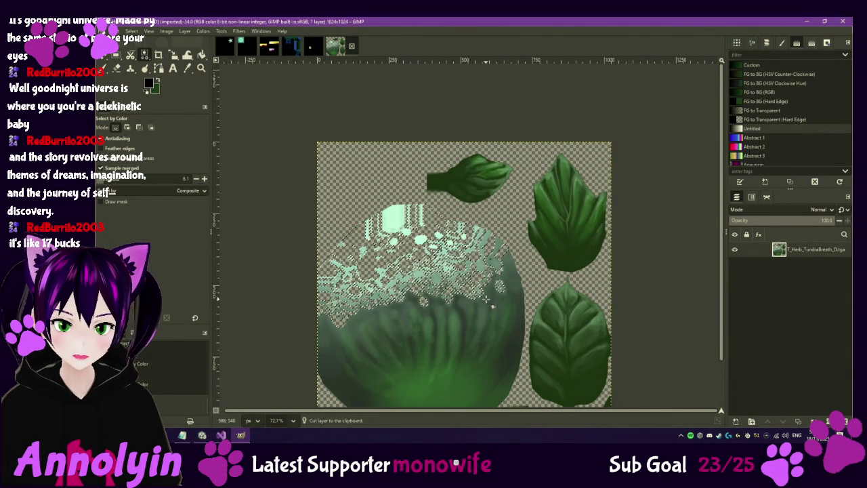
pyautogui.rightClick(790, 278)
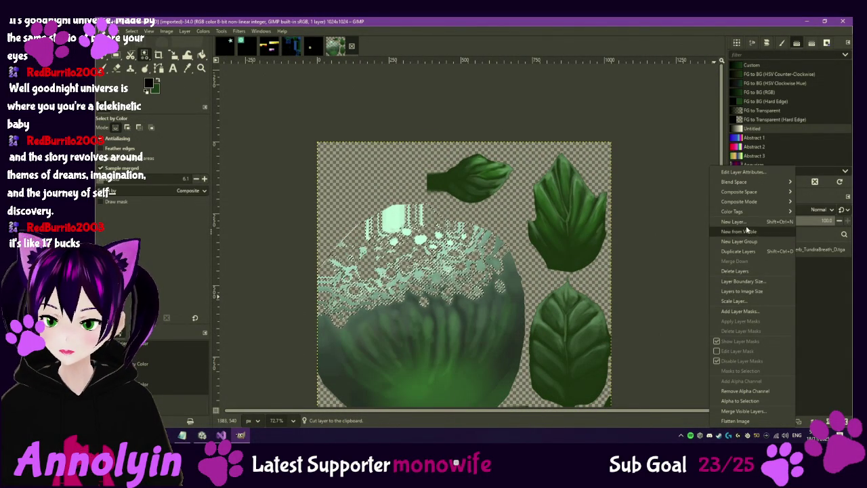
# Step: Add a new black-filled layer and paste the cut spots as their own layer
pyautogui.click(745, 222)
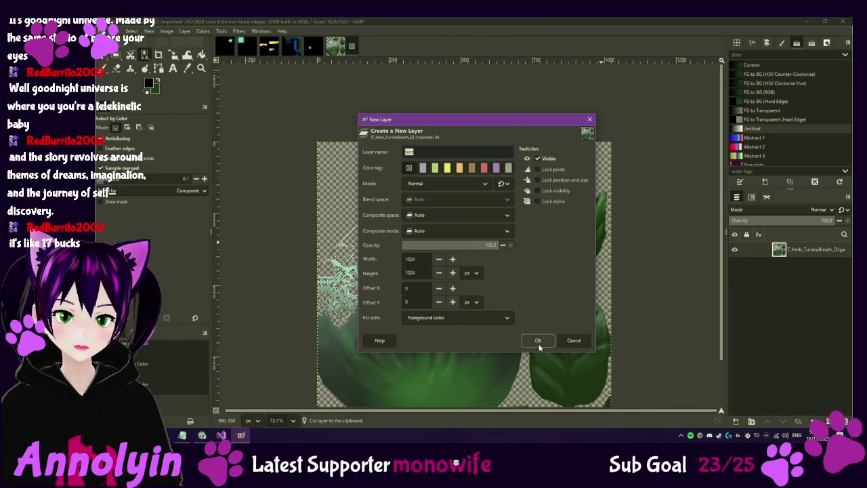
pyautogui.click(538, 340)
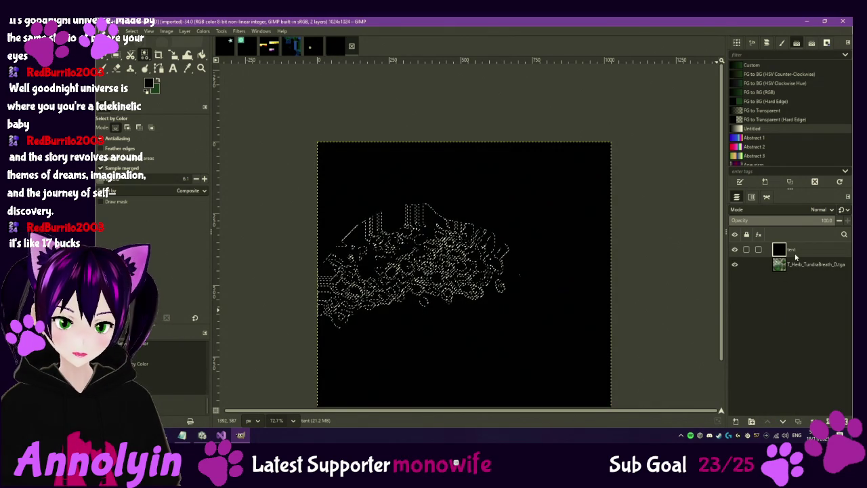
pyautogui.hotkey('ctrl', 'v')
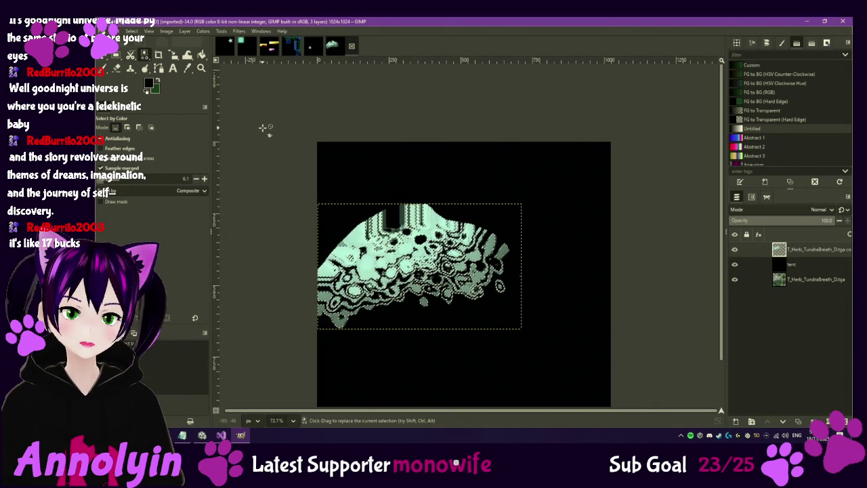
# Step: Export the image as T_Herb_TundraBreath_E.tga into Textures and close it without saving
pyautogui.click(102, 31)
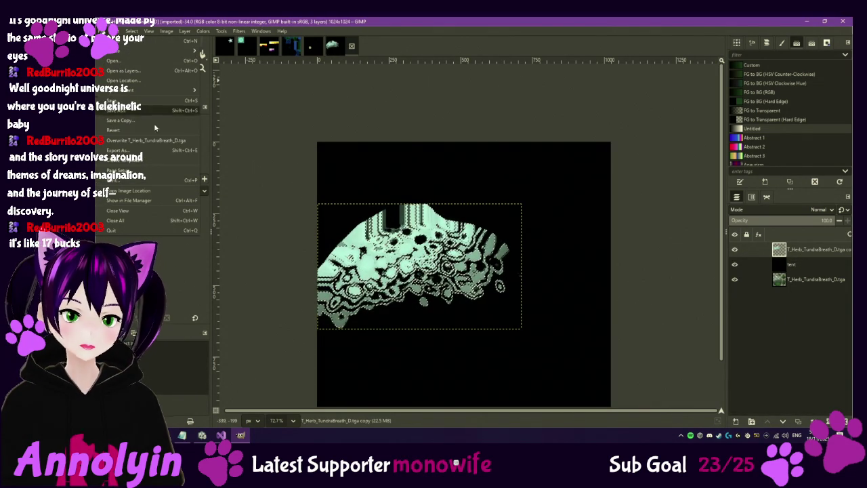
pyautogui.click(151, 151)
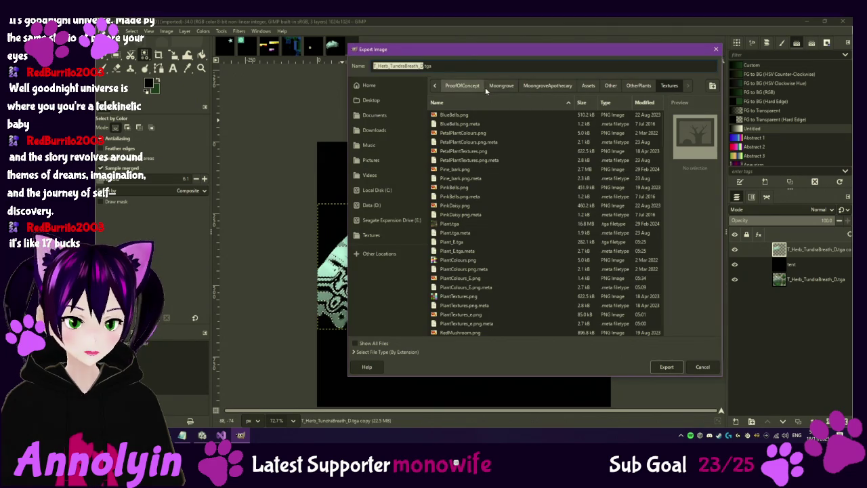
pyautogui.press('Right')
pyautogui.press('BackSpace')
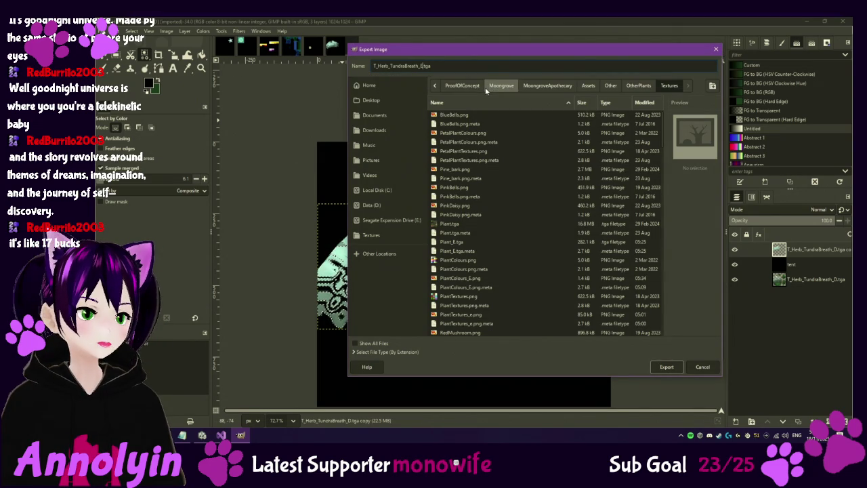
pyautogui.click(669, 365)
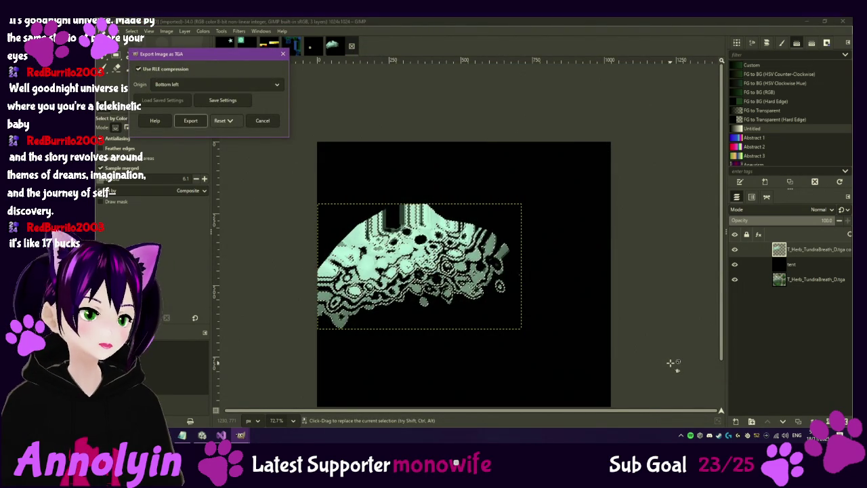
pyautogui.click(192, 122)
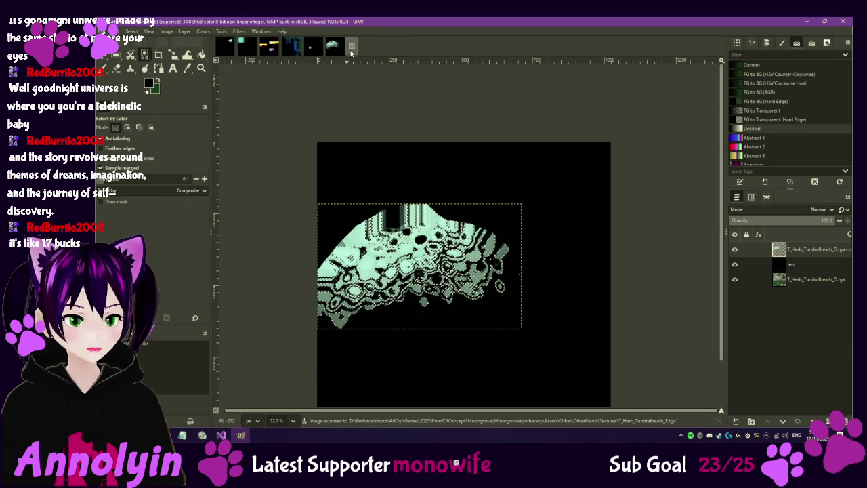
pyautogui.hotkey('ctrl', 'w')
pyautogui.click(503, 275)
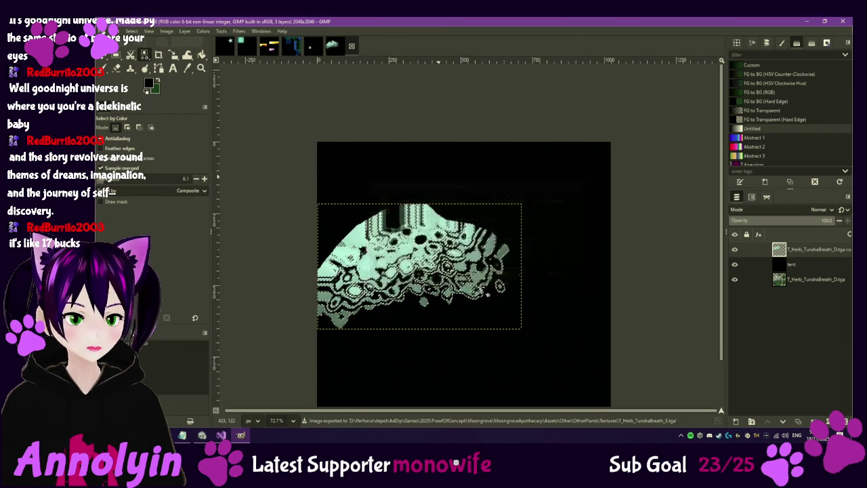
pyautogui.click(202, 435)
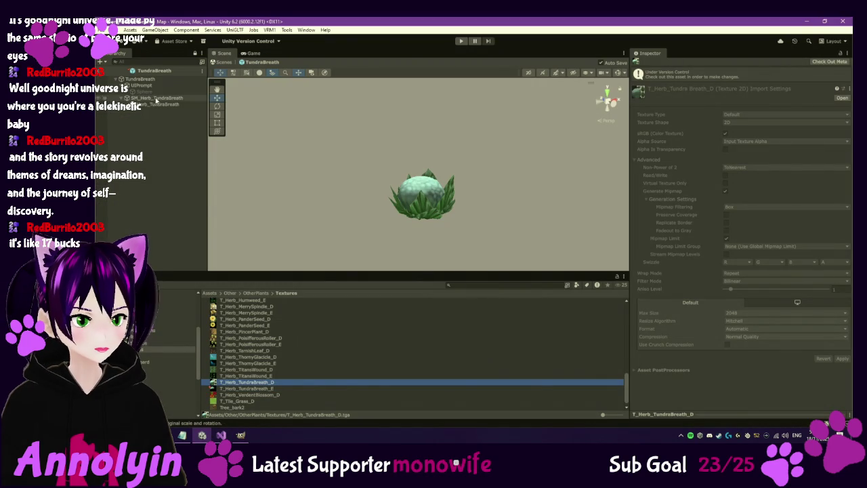
# Step: Switch the herb's material to Universal Render Pipeline/Simple Lit and enable Emission
pyautogui.click(159, 105)
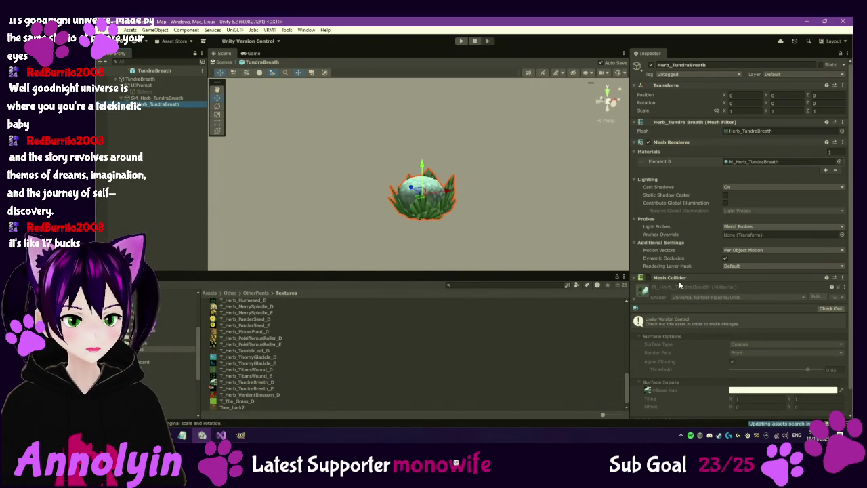
pyautogui.click(829, 309)
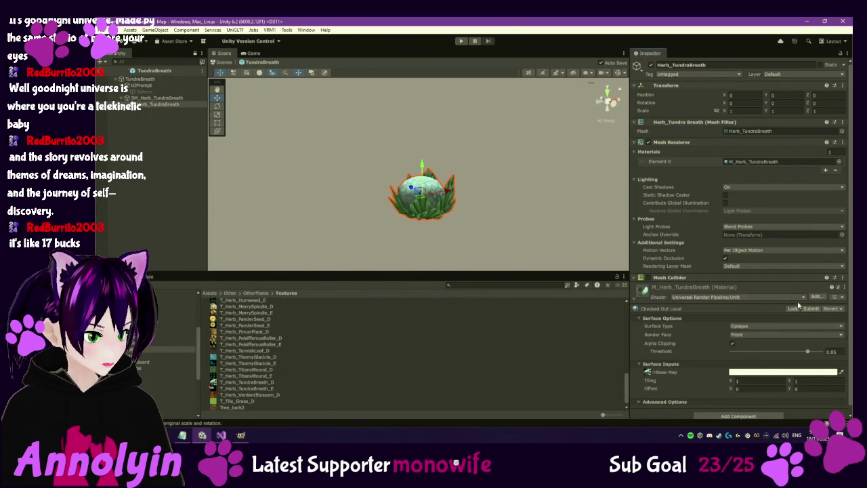
pyautogui.click(738, 297)
pyautogui.click(760, 354)
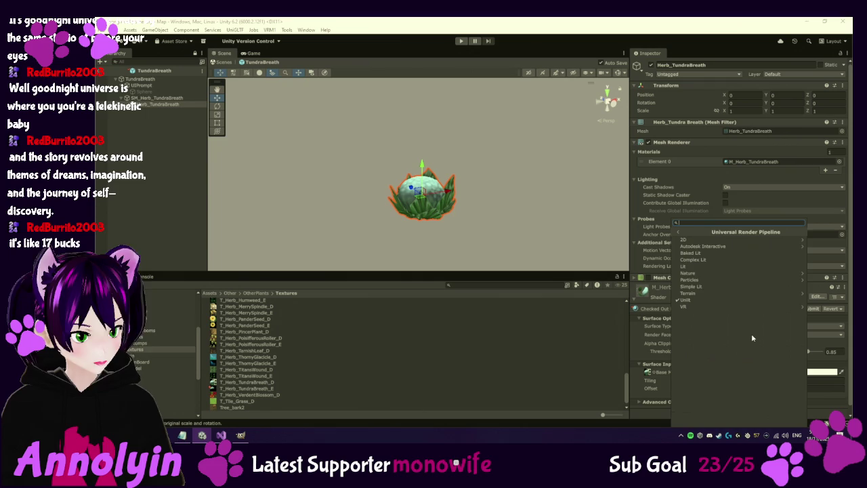
pyautogui.click(701, 290)
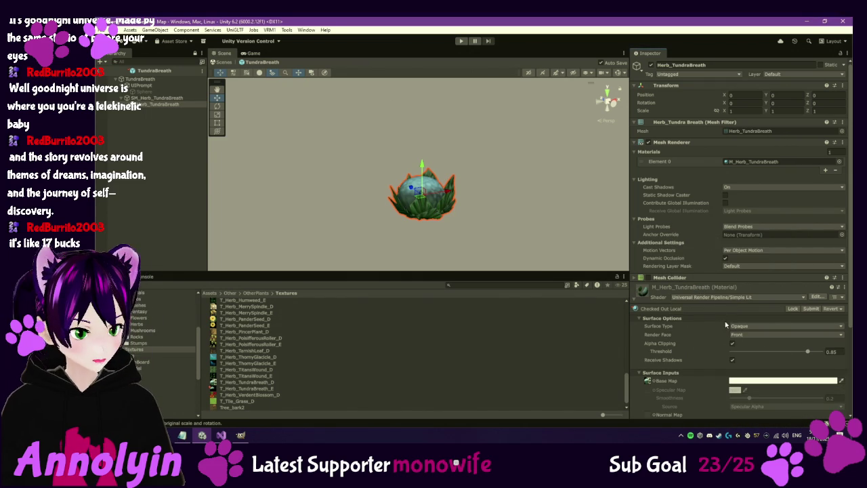
pyautogui.scroll(-3, 672, 397)
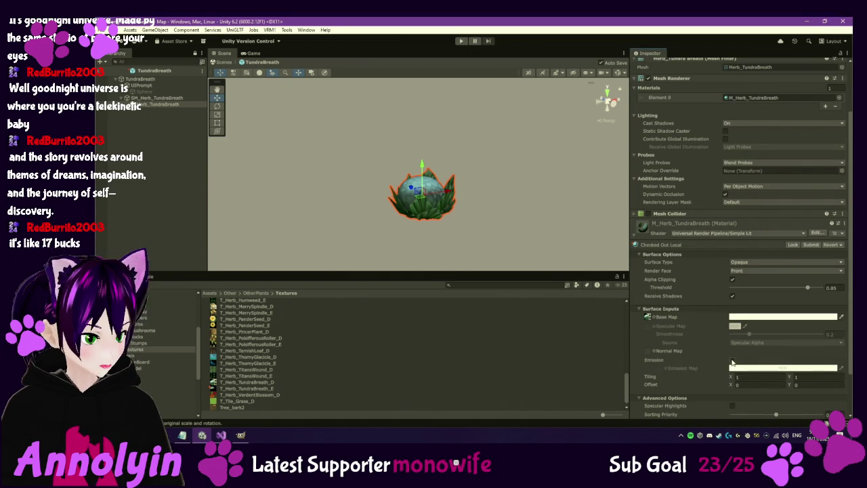
pyautogui.click(732, 360)
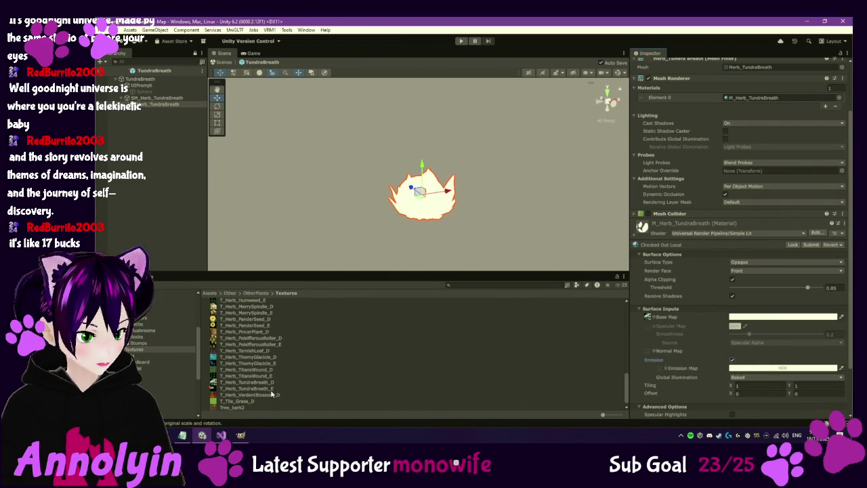
# Step: Use T_Herb_TundraBreath_E as emission map with a pale cyan HDR colour at intensity 1
pyautogui.moveTo(662, 374); pyautogui.dragTo(661, 373)
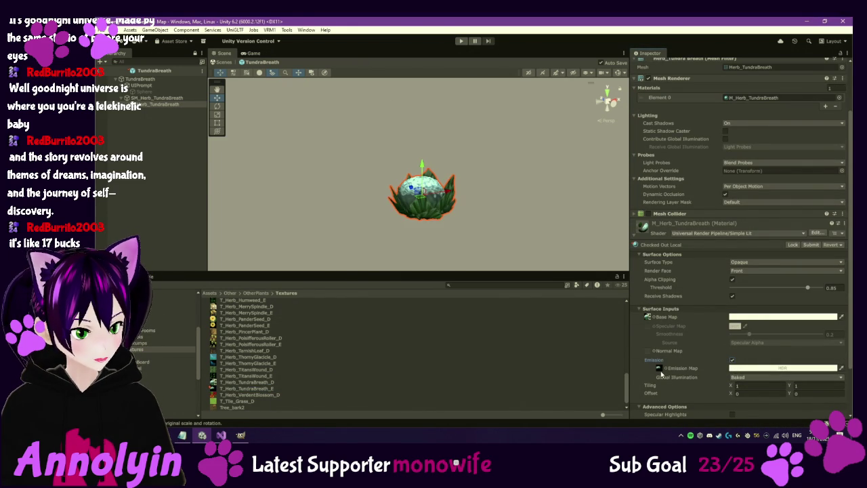
pyautogui.click(767, 369)
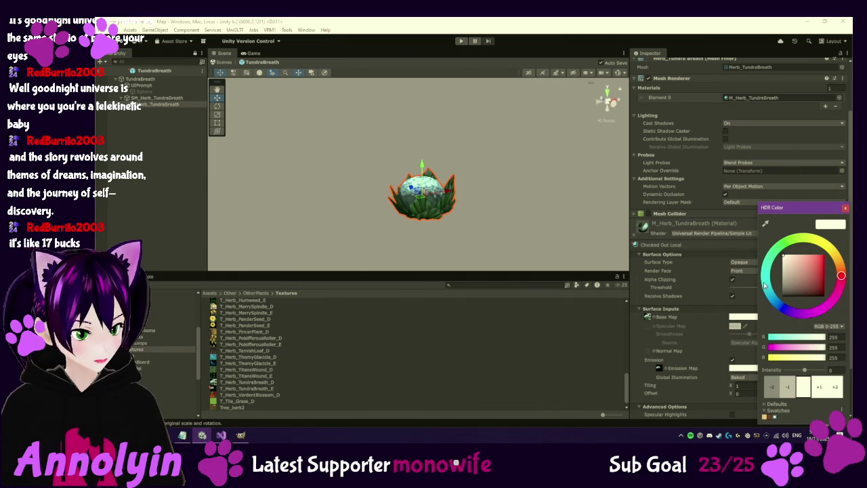
pyautogui.click(766, 285)
pyautogui.click(806, 260)
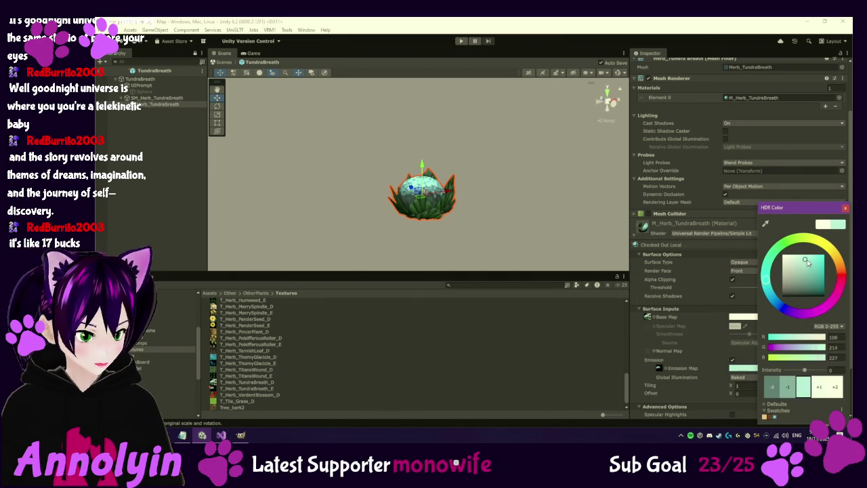
pyautogui.moveTo(807, 261); pyautogui.dragTo(800, 260)
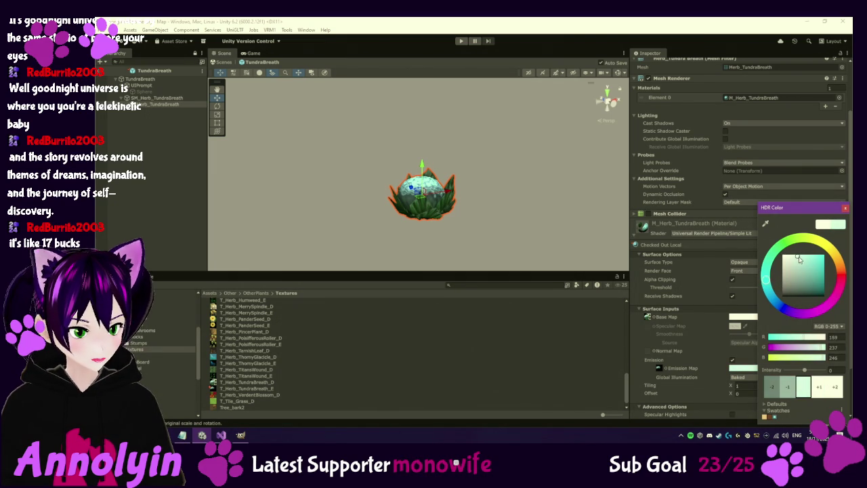
pyautogui.click(821, 386)
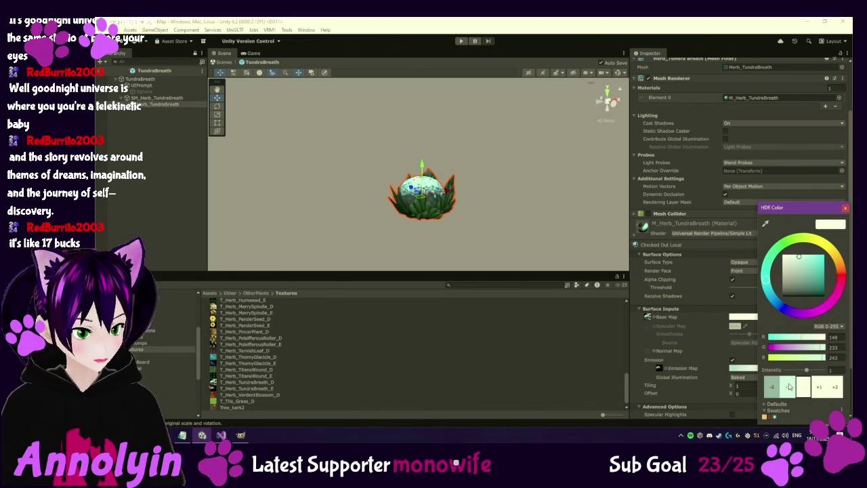
pyautogui.click(559, 243)
pyautogui.moveTo(499, 233); pyautogui.dragTo(385, 250)
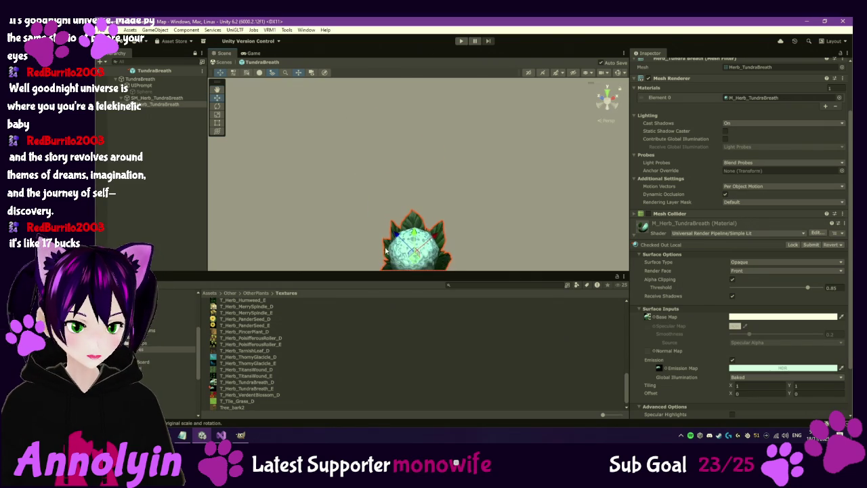
pyautogui.press('f')
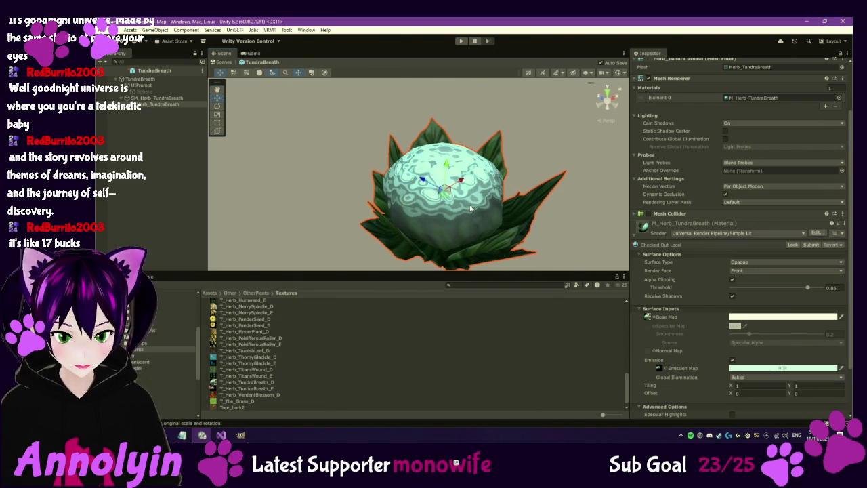
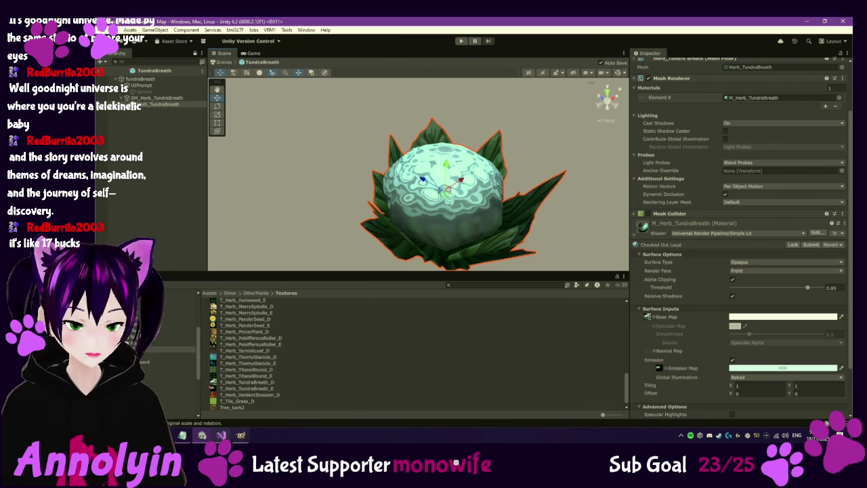
# Step: Open T_Herb_TundraBreath_D.tga from the Explorer Textures folder in GIMP
pyautogui.click(240, 435)
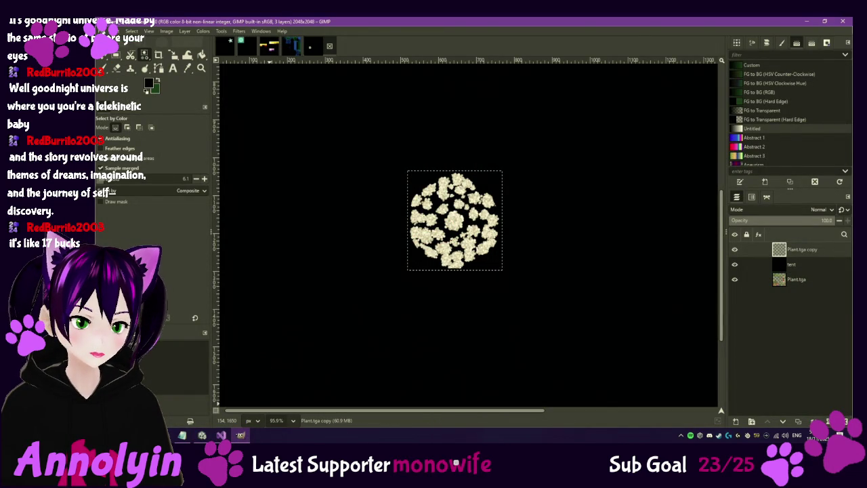
pyautogui.click(202, 435)
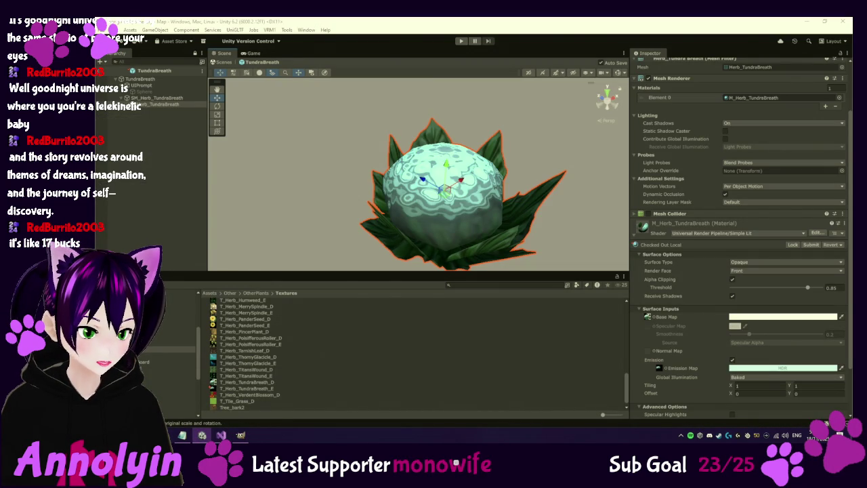
pyautogui.moveTo(221, 435)
pyautogui.moveTo(249, 415)
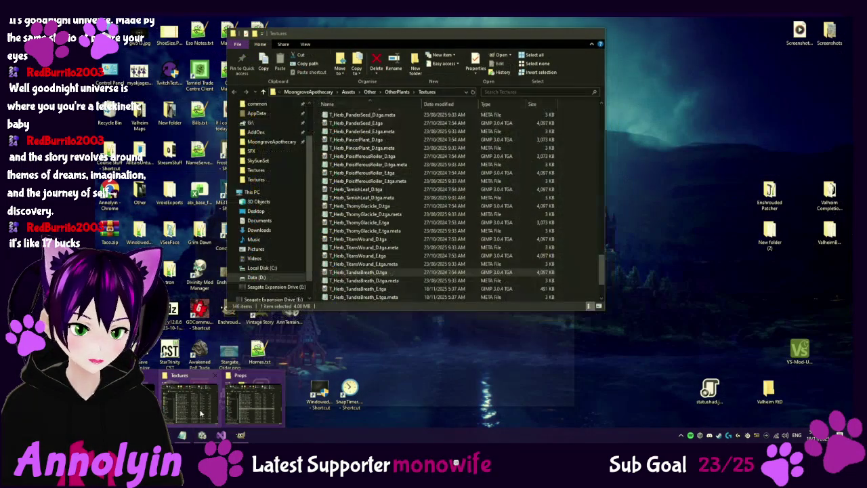
pyautogui.click(200, 414)
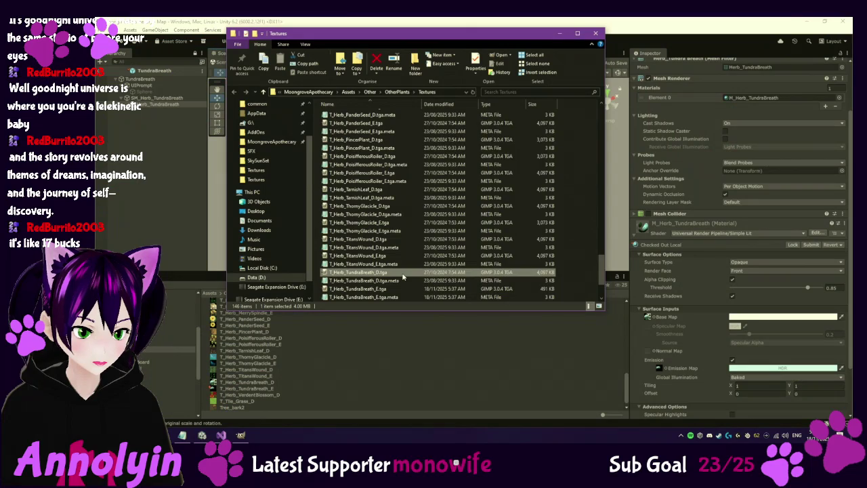
pyautogui.rightClick(402, 274)
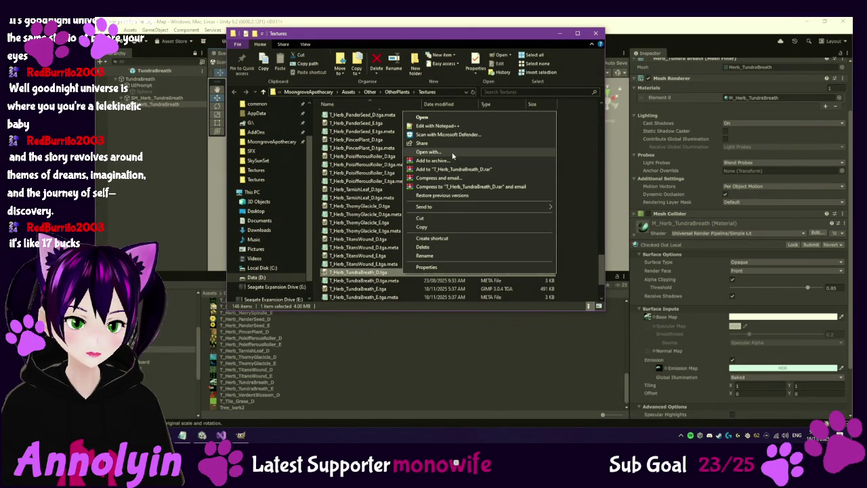
pyautogui.click(432, 117)
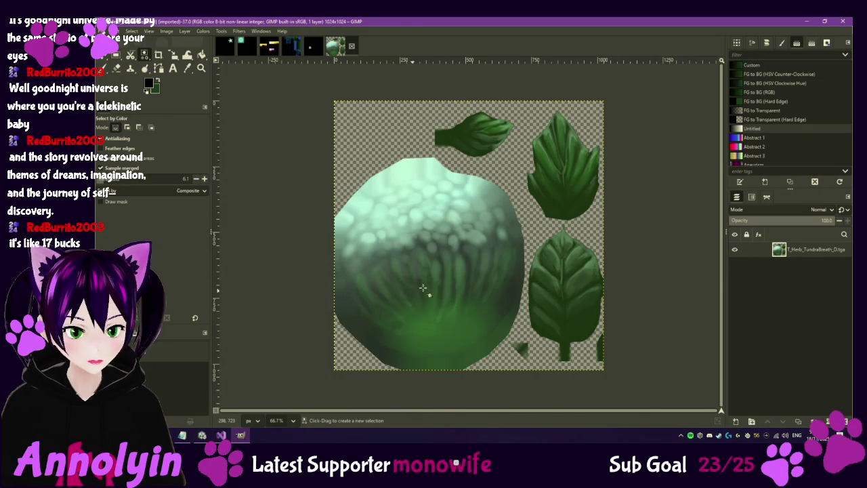
# Step: Select the ball's bright bumpy top down to the grass line with Select by Color and Fuzzy Select
pyautogui.click(431, 257)
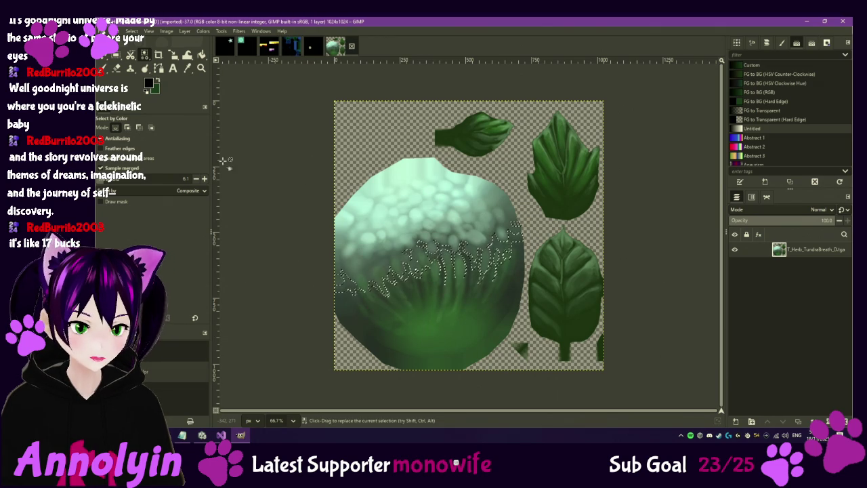
pyautogui.moveTo(464, 260)
pyautogui.mouseDown()
pyautogui.moveTo(443, 288)
pyautogui.moveTo(411, 252)
pyautogui.mouseUp()
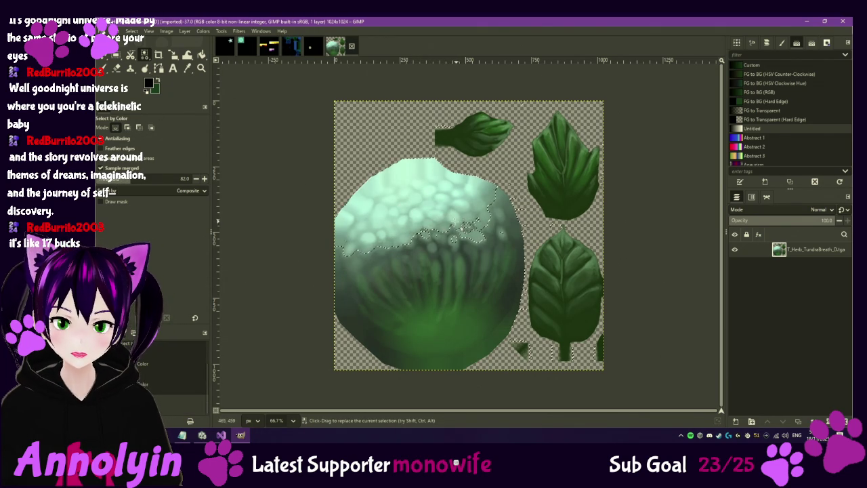
pyautogui.rightClick(144, 54)
pyautogui.click(177, 56)
pyautogui.moveTo(433, 257); pyautogui.dragTo(415, 224)
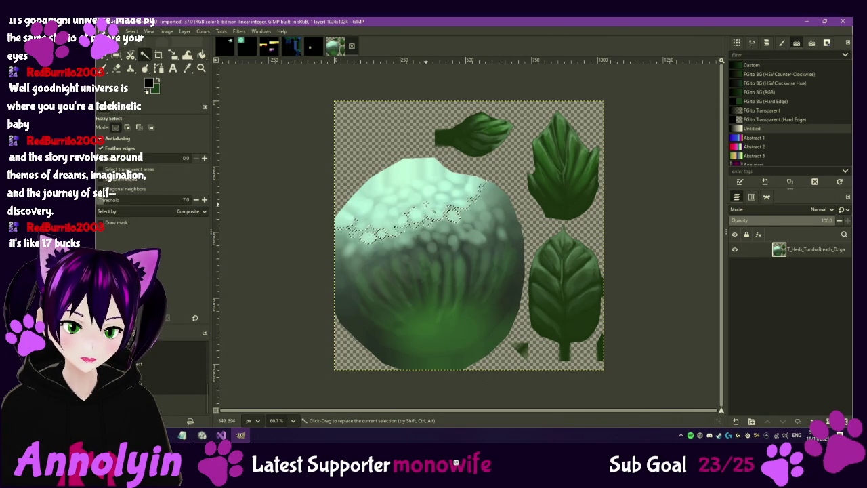
pyautogui.moveTo(445, 231); pyautogui.dragTo(444, 227)
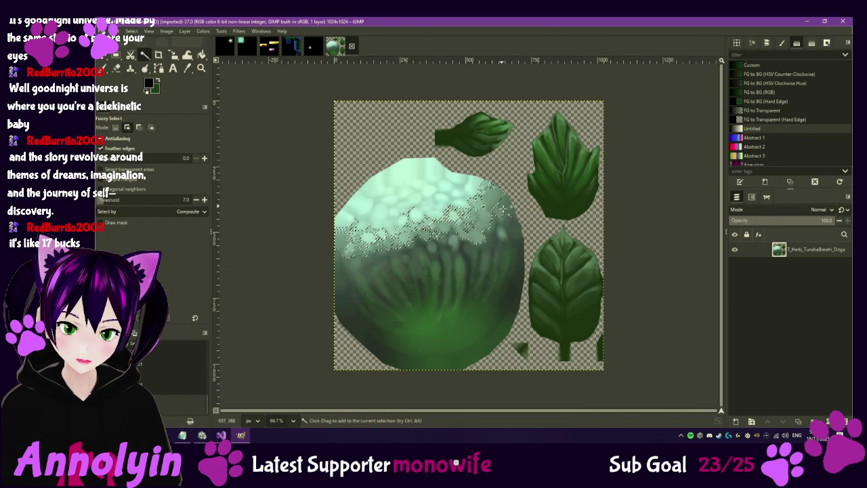
pyautogui.scroll(5, 431, 221)
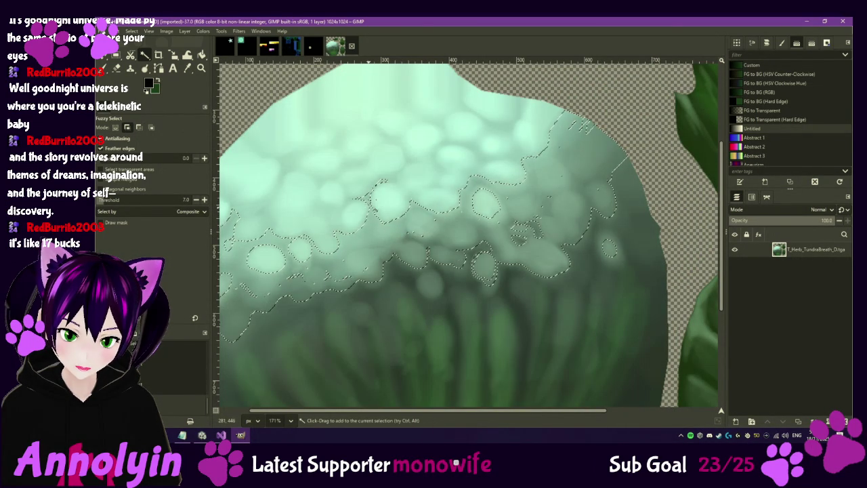
pyautogui.moveTo(358, 168)
pyautogui.mouseDown()
pyautogui.moveTo(294, 169)
pyautogui.moveTo(271, 257)
pyautogui.moveTo(274, 238)
pyautogui.moveTo(383, 239)
pyautogui.mouseUp()
pyautogui.keyDown('shift'); pyautogui.click(384, 220); pyautogui.keyUp('shift')
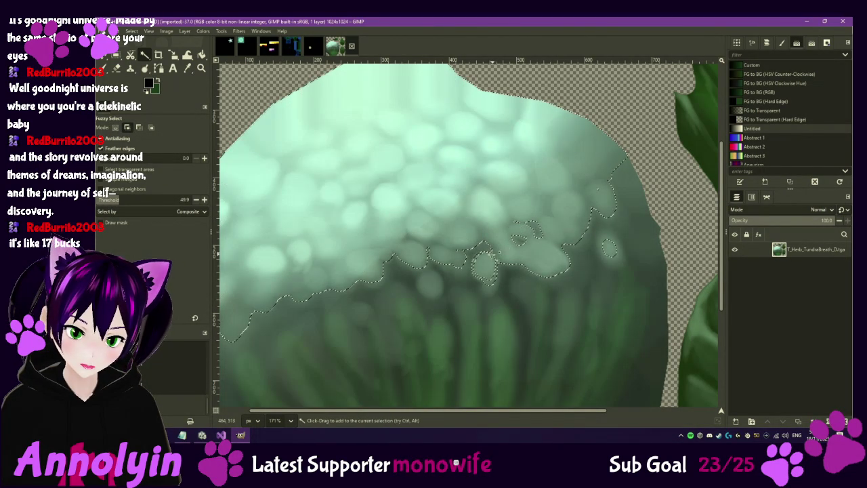
pyautogui.keyDown('shift'); pyautogui.click(496, 282); pyautogui.keyUp('shift')
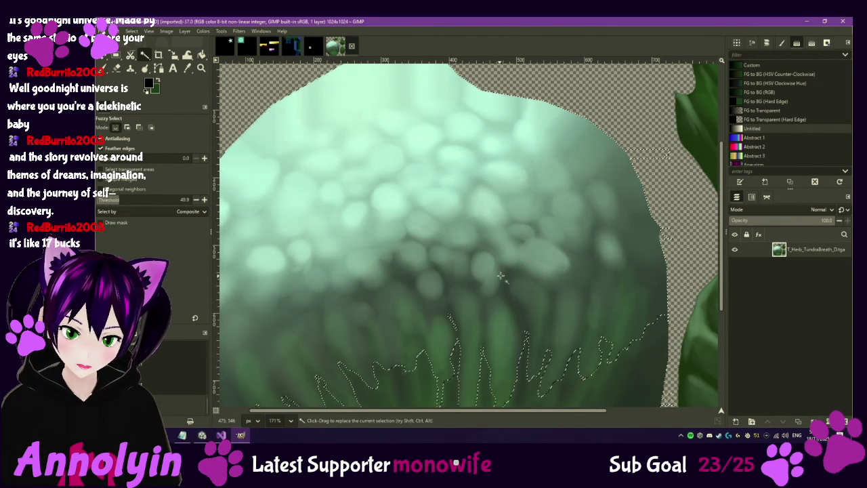
pyautogui.keyDown('ctrl'); pyautogui.scroll(-4, 495, 271); pyautogui.keyUp('ctrl')
pyautogui.scroll(-3, 496, 265)
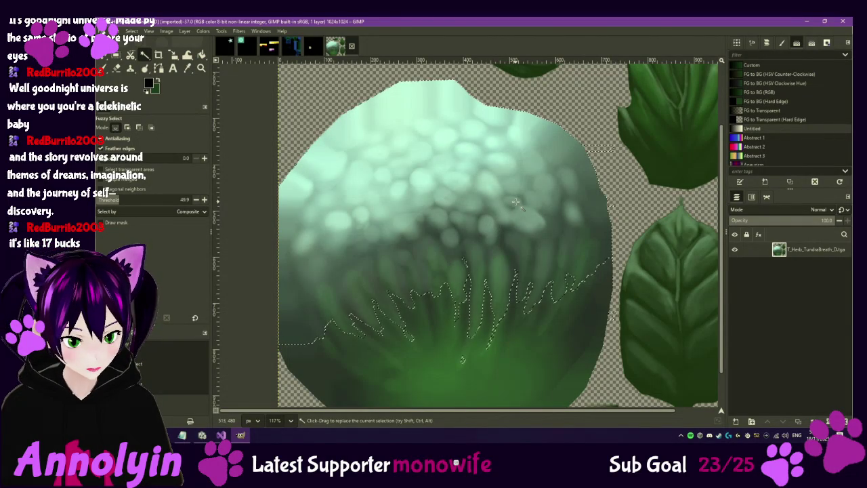
# Step: Copy the selected bulb top to the clipboard, leaving the texture unchanged
pyautogui.hotkey('ctrl', 'x')
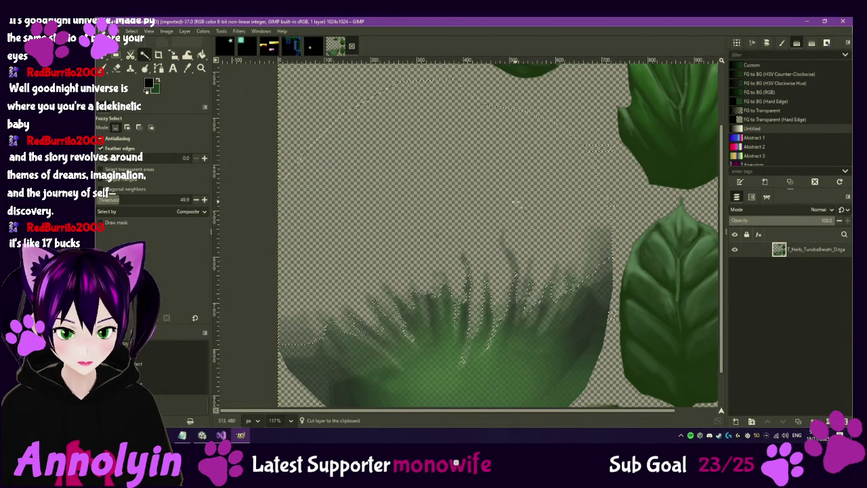
pyautogui.hotkey('ctrl', 'z')
pyautogui.hotkey('ctrl', 'c')
pyautogui.click(310, 47)
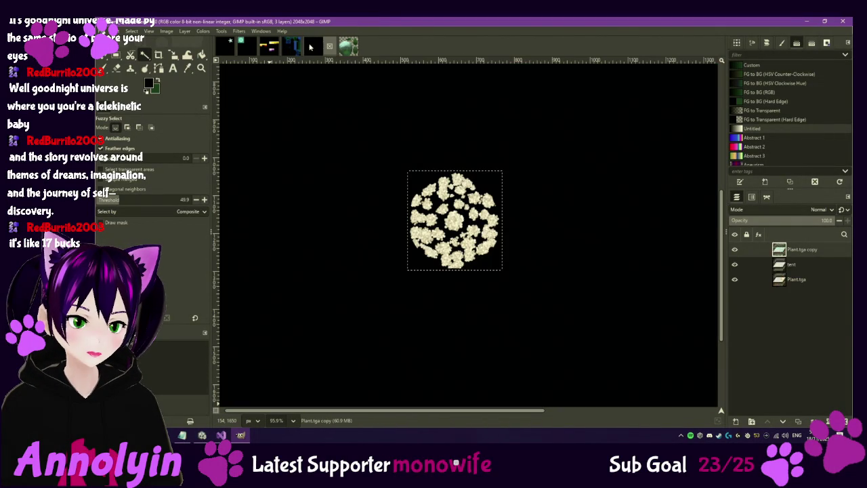
pyautogui.click(347, 48)
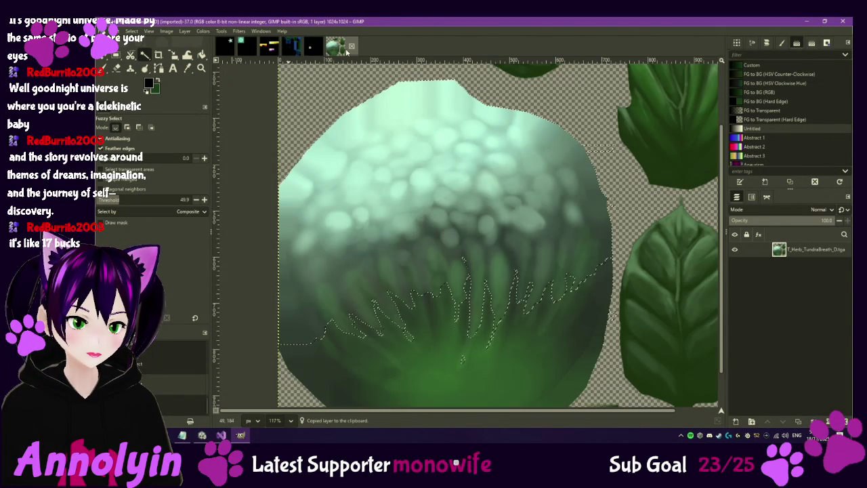
# Step: Select T_Herb_TundraBreath_E in Unity and open T_Herb_TundraBreath_E.tga from Explorer in GIMP
pyautogui.click(202, 434)
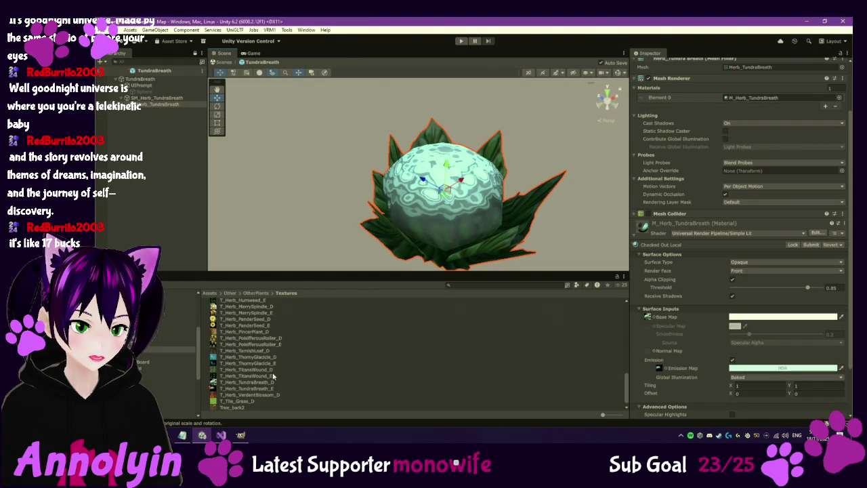
pyautogui.click(257, 391)
pyautogui.click(182, 435)
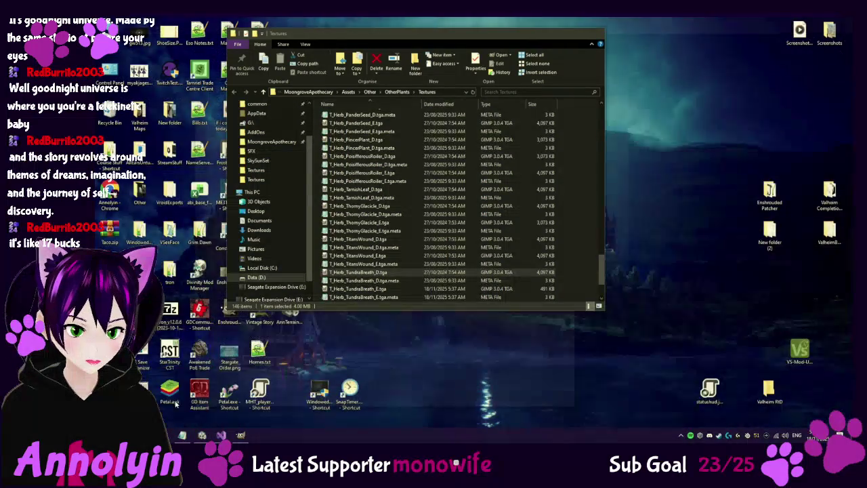
pyautogui.click(190, 397)
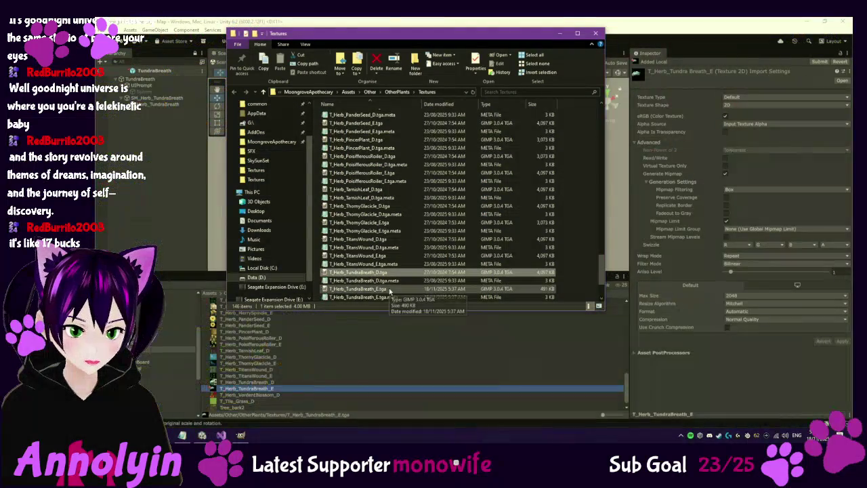
pyautogui.click(240, 435)
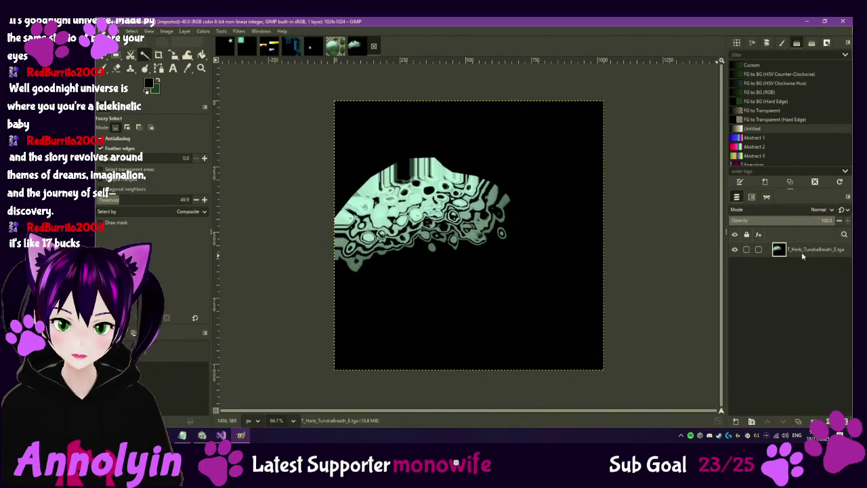
# Step: Undo the trial paste and copy the whole TundraBreath_D texture with the selection cleared
pyautogui.hotkey('ctrl', 'v')
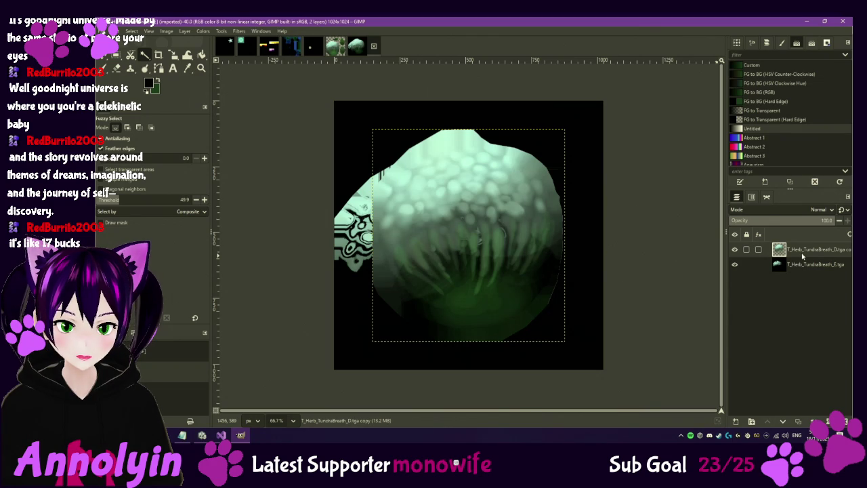
pyautogui.hotkey('ctrl', 'z')
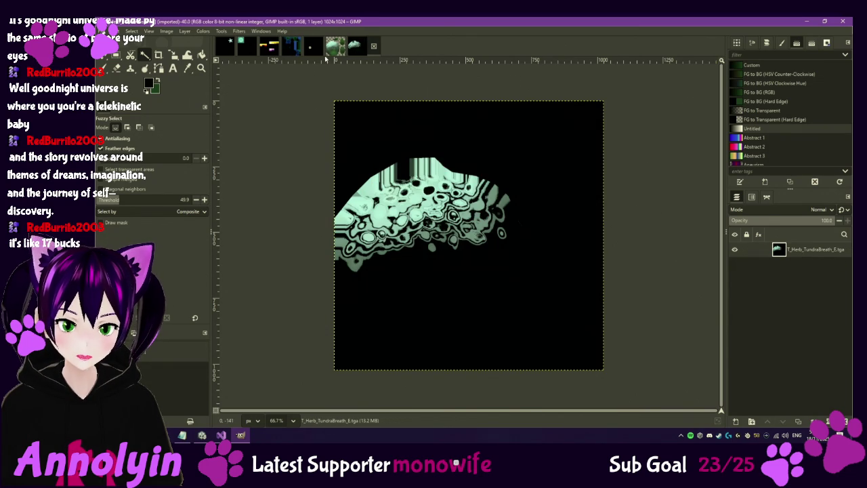
pyautogui.click(332, 48)
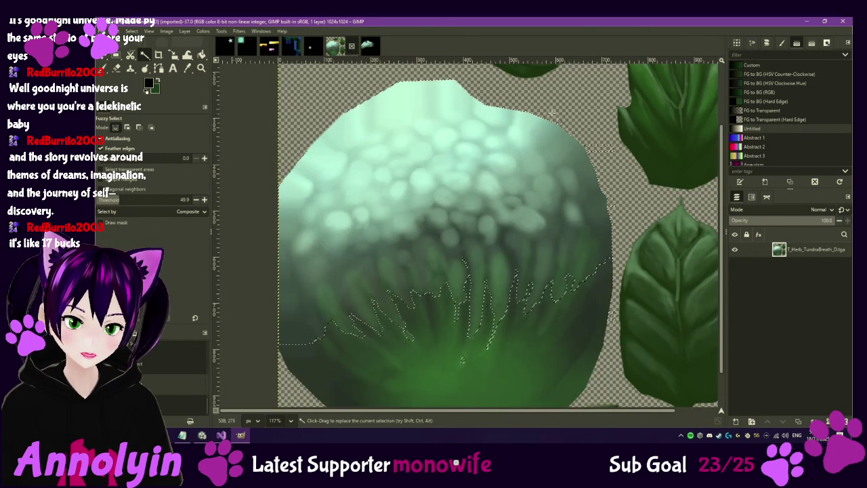
pyautogui.scroll(-2, 444, 216)
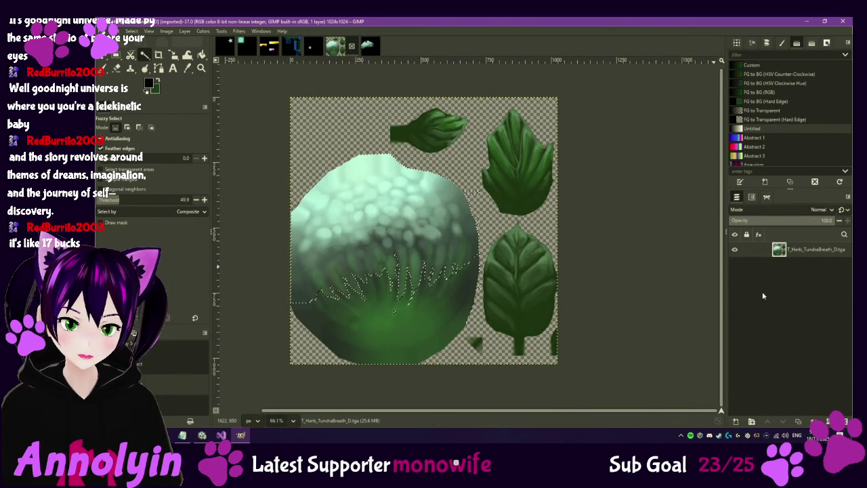
pyautogui.hotkey('ctrl', 'z')
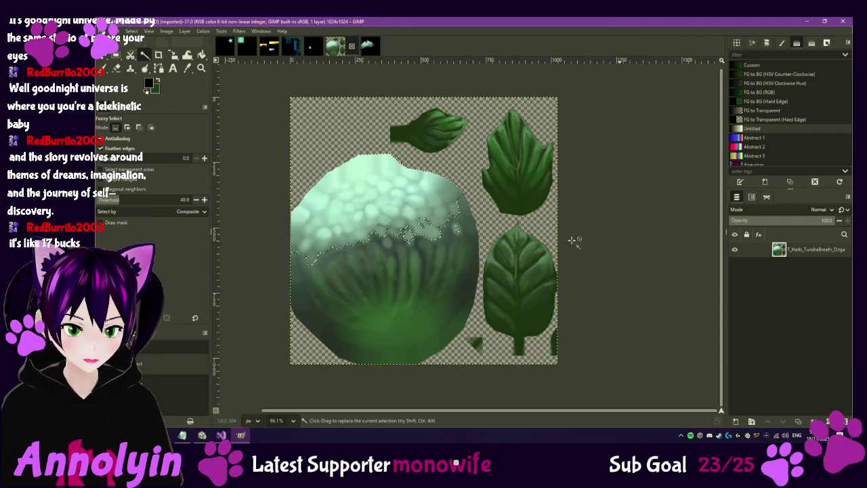
pyautogui.hotkey('ctrl', 'shift', 'a')
pyautogui.hotkey('ctrl', 'c')
# Step: Paste the D texture below the hidden E layer, then select and cut the bulb top
pyautogui.click(367, 45)
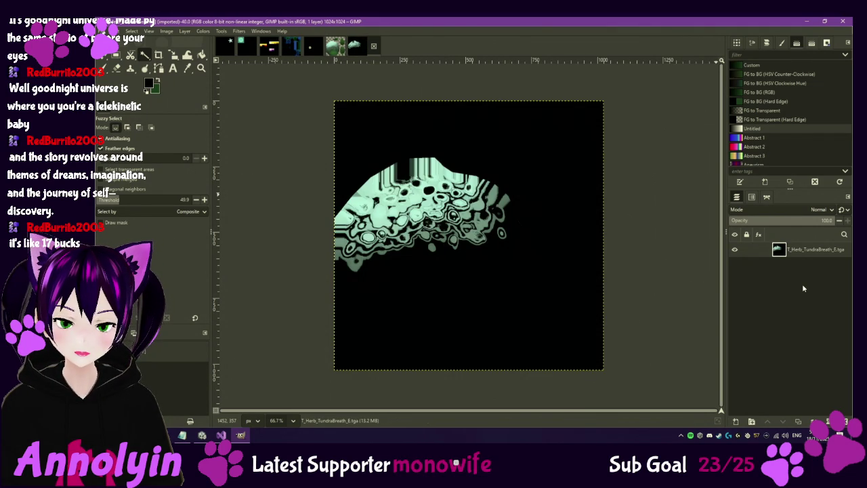
pyautogui.hotkey('ctrl', 'v')
pyautogui.moveTo(813, 249); pyautogui.dragTo(803, 268)
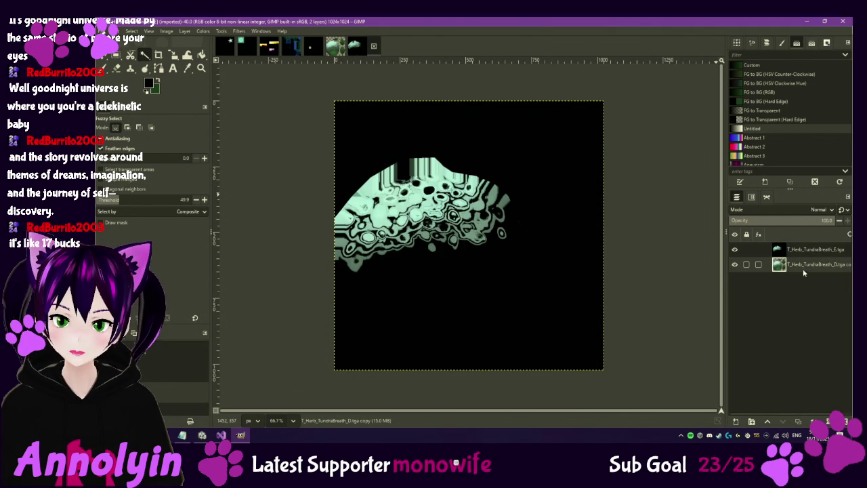
pyautogui.click(734, 249)
pyautogui.click(425, 212)
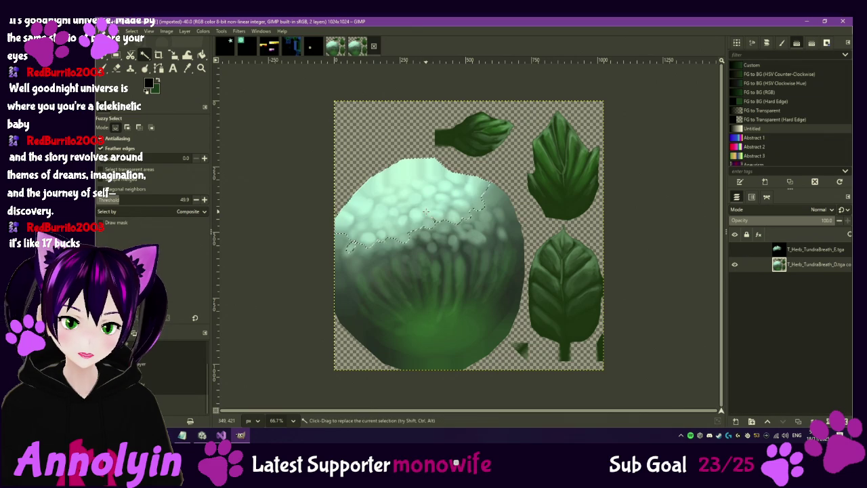
pyautogui.scroll(3, 441, 225)
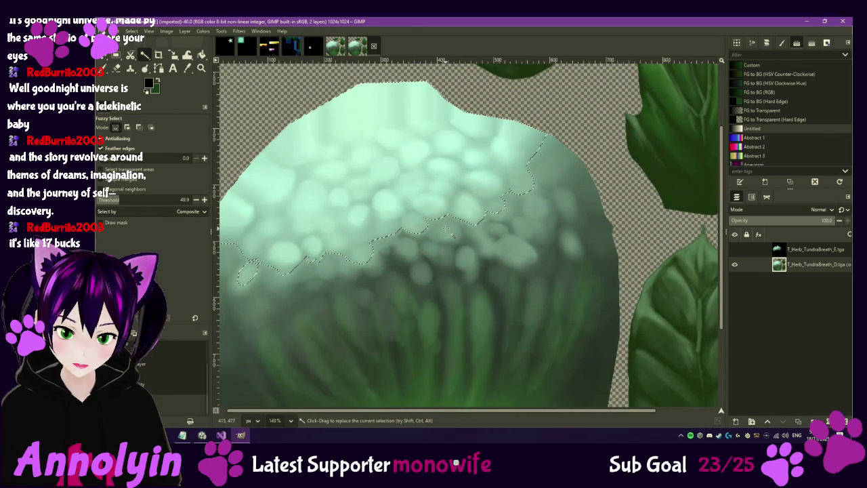
pyautogui.keyDown('shift'); pyautogui.click(445, 228); pyautogui.keyUp('shift')
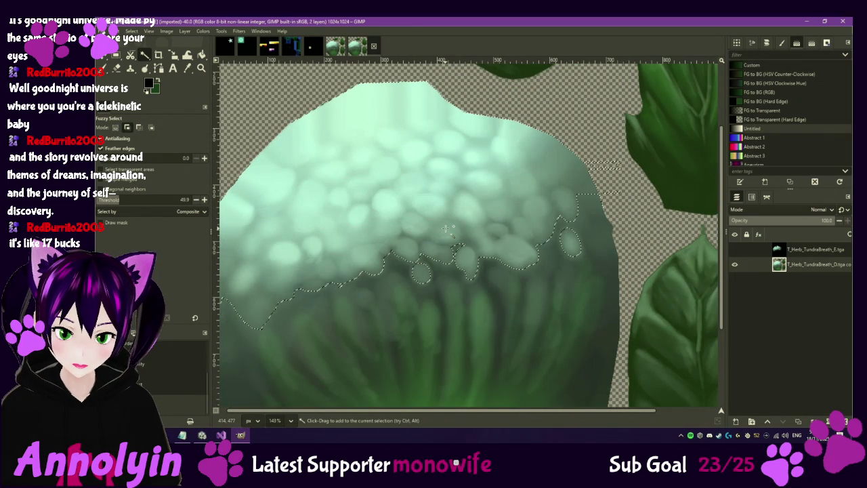
pyautogui.moveTo(445, 228); pyautogui.dragTo(522, 217)
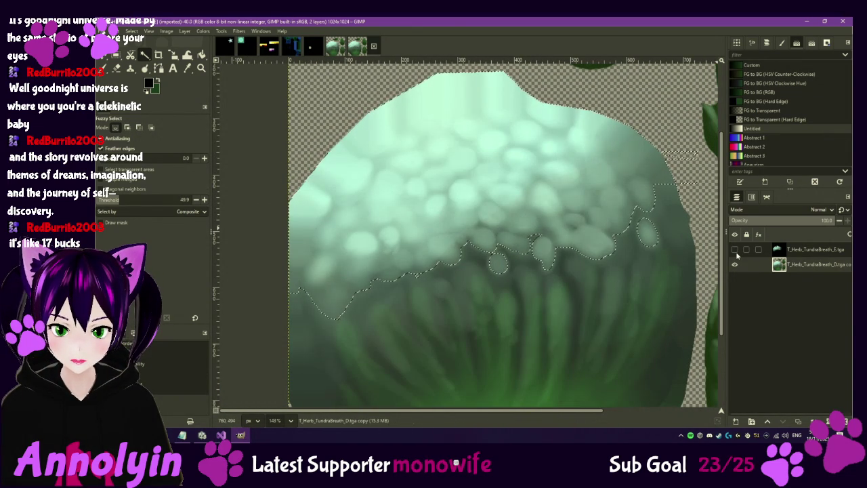
pyautogui.press('ctrl')
pyautogui.hotkey('ctrl', 'x')
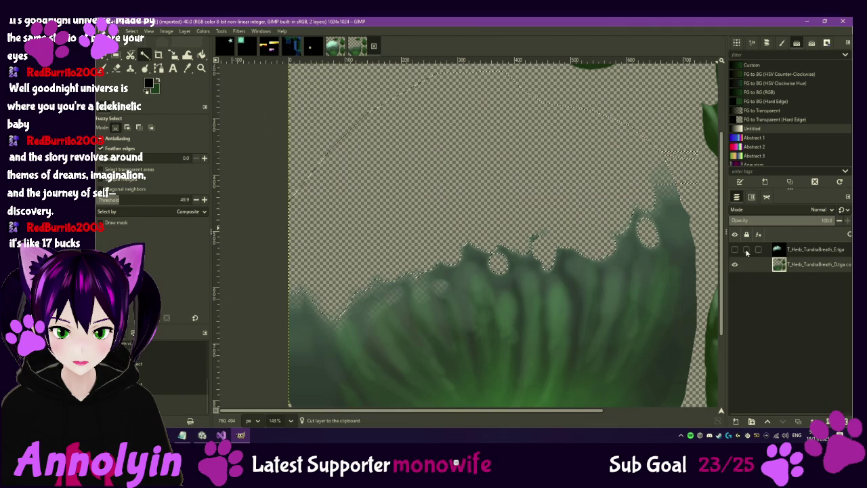
# Step: Show the black E layer, paste the cut bulb as a new layer, and overwrite T_Herb_TundraBreath_E.tga
pyautogui.click(734, 249)
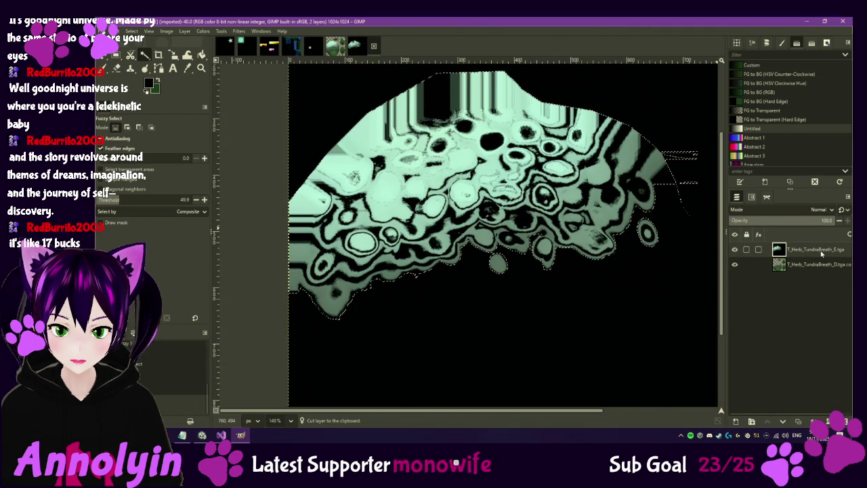
pyautogui.hotkey('shift', 'ctrl', 'd')
pyautogui.scroll(-3, 619, 234)
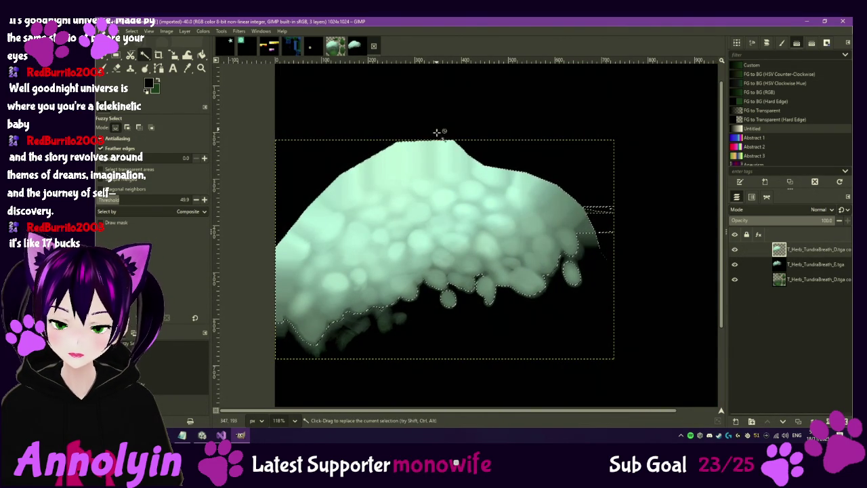
pyautogui.click(102, 31)
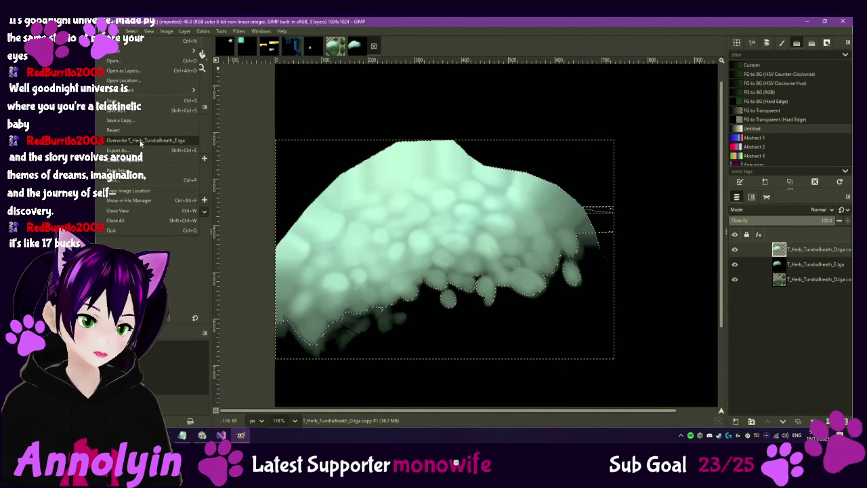
pyautogui.click(155, 142)
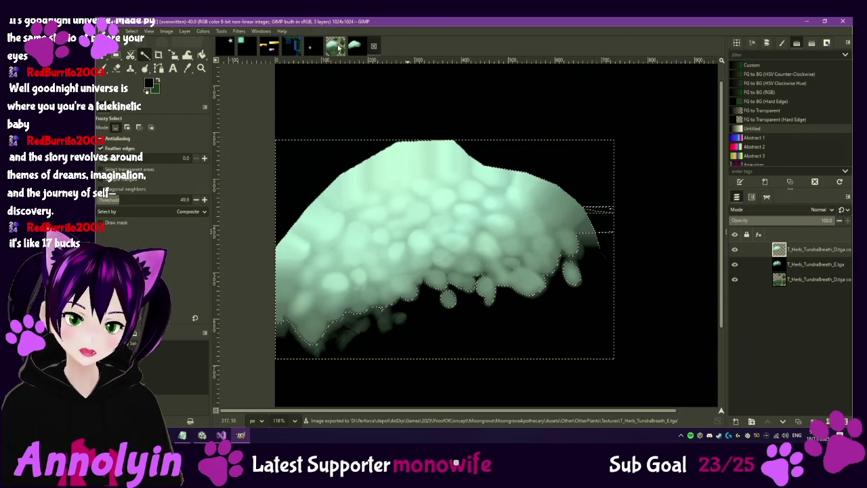
# Step: Close the leaf image without saving its changes
pyautogui.click(335, 46)
pyautogui.click(353, 46)
pyautogui.click(499, 260)
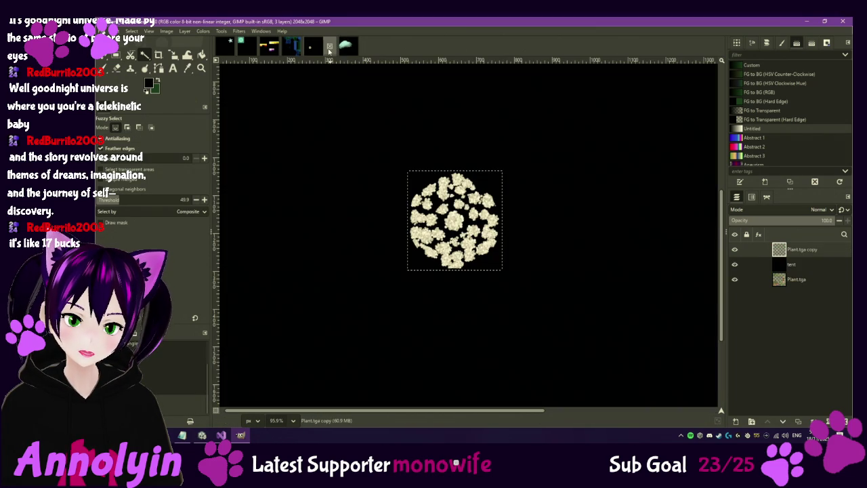
pyautogui.click(202, 435)
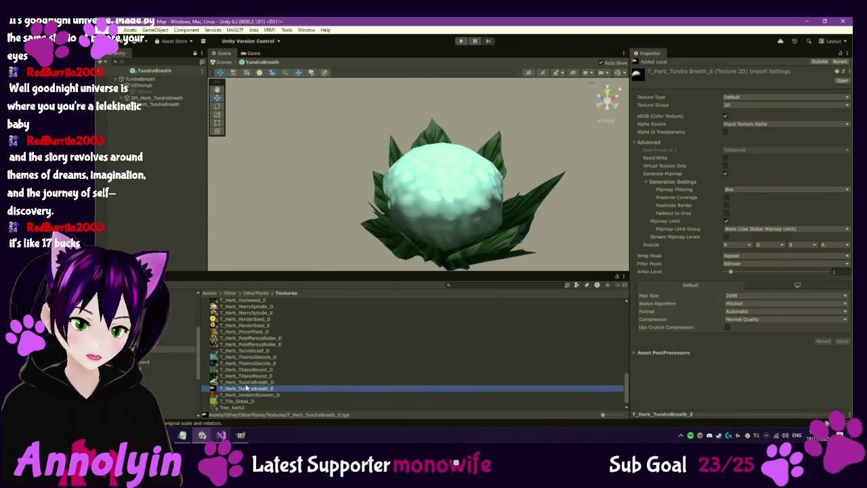
# Step: Darken Herb_TundraBreath's emission colour to teal around RGB 11, 101, 111, keeping intensity 0
pyautogui.click(163, 105)
pyautogui.scroll(-5, 757, 388)
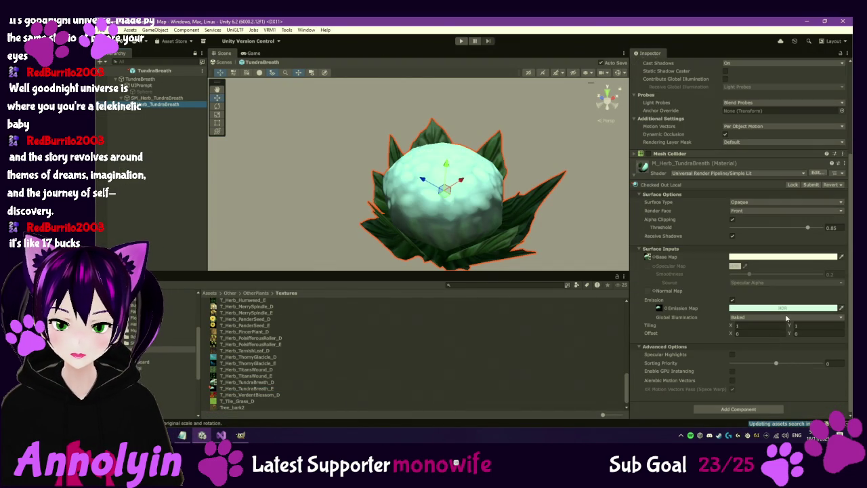
pyautogui.click(784, 308)
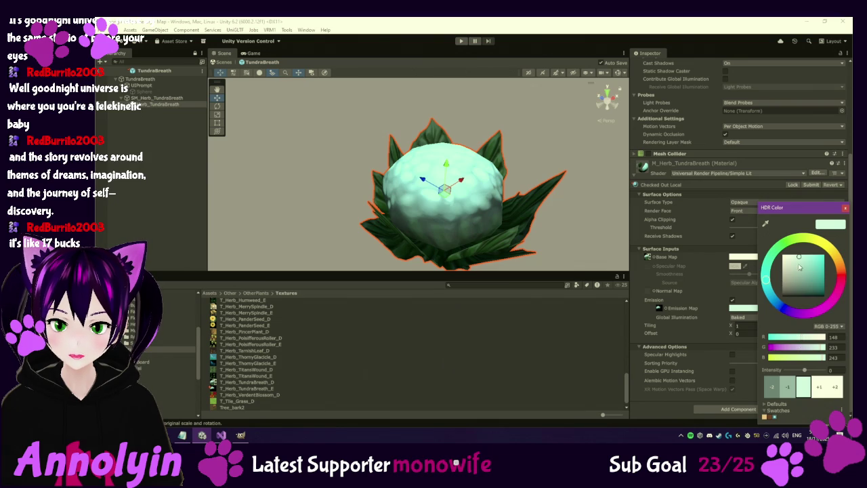
pyautogui.moveTo(800, 258)
pyautogui.mouseDown()
pyautogui.moveTo(800, 281)
pyautogui.moveTo(815, 278)
pyautogui.mouseUp()
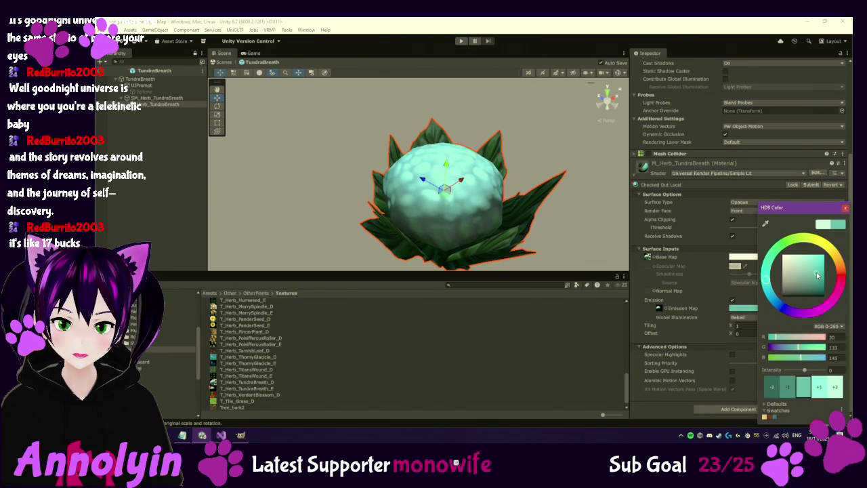
pyautogui.click(824, 393)
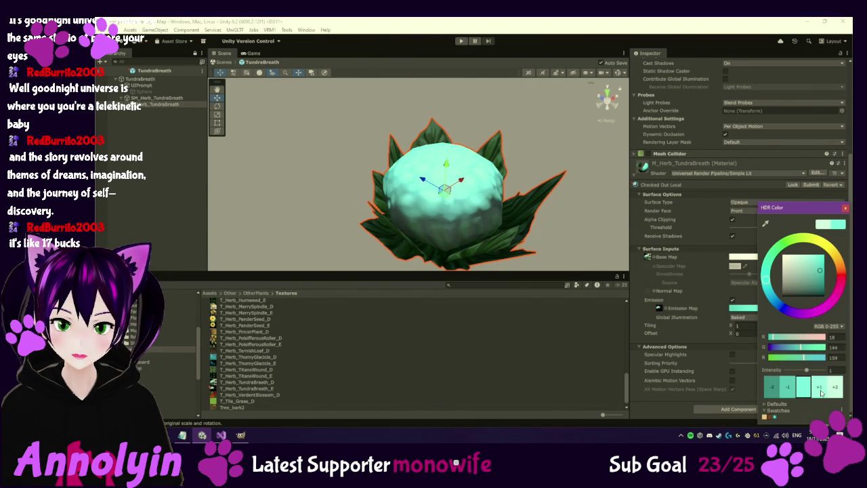
pyautogui.click(786, 389)
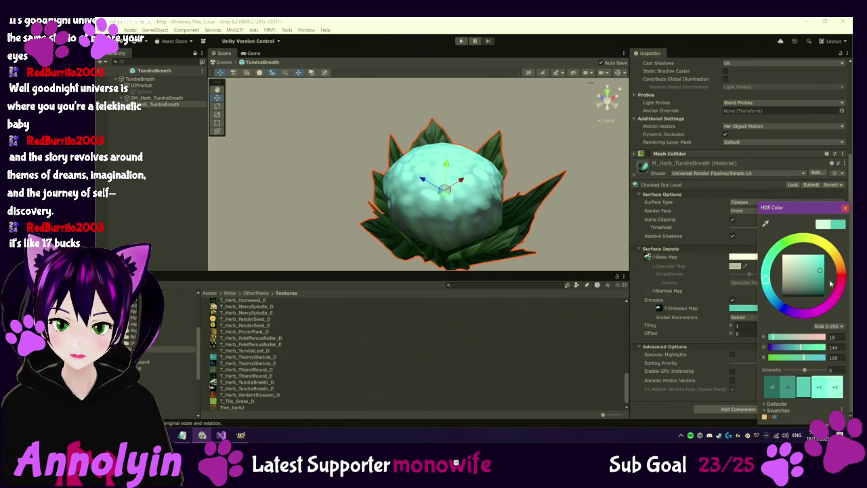
pyautogui.moveTo(817, 279)
pyautogui.mouseDown()
pyautogui.moveTo(812, 289)
pyautogui.moveTo(821, 281)
pyautogui.mouseUp()
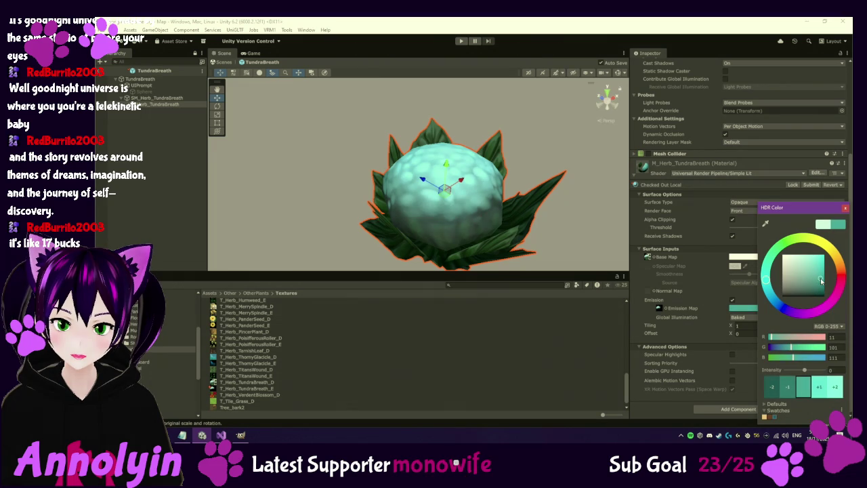
pyautogui.click(488, 231)
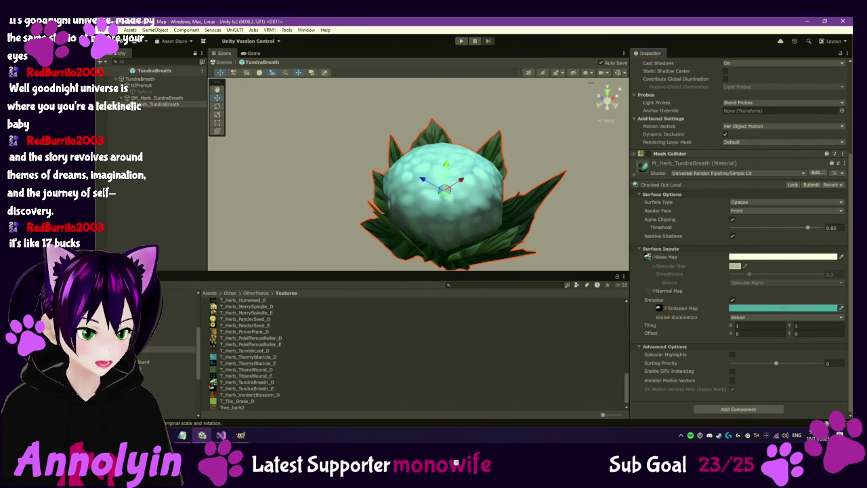
# Step: Open the VarnishLeaf prefab and locate its leaf material's Base Map texture
pyautogui.click(176, 406)
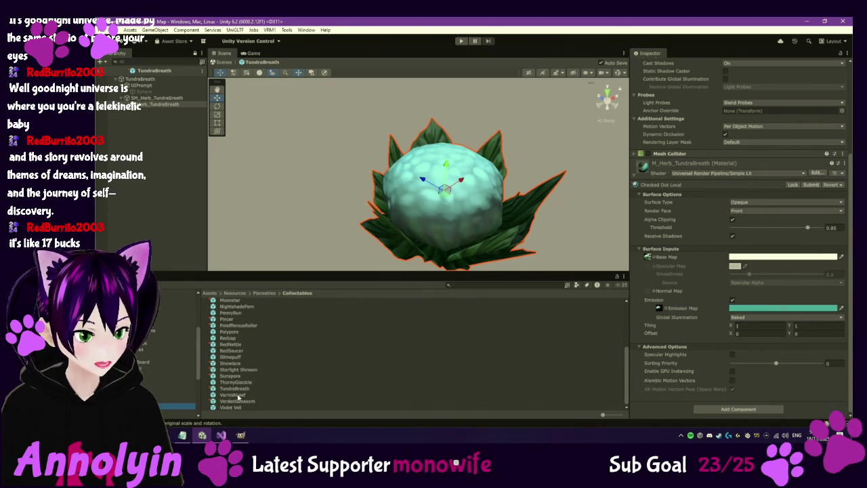
pyautogui.click(234, 394)
pyautogui.doubleClick(234, 394)
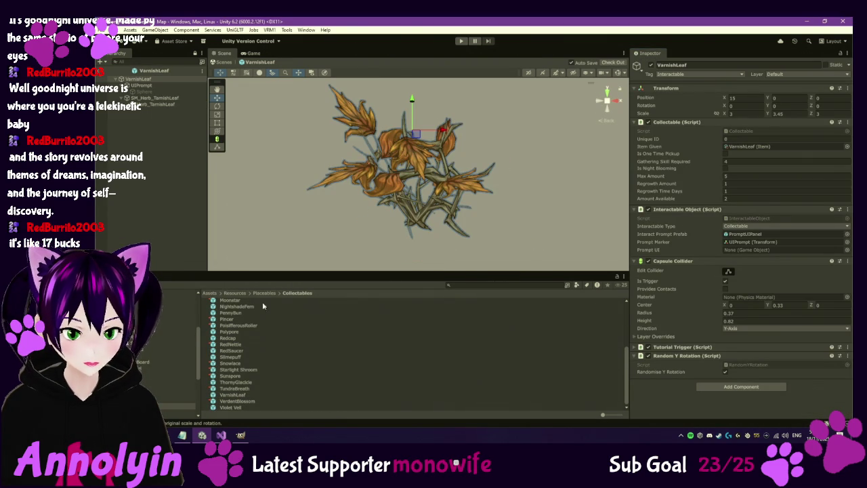
pyautogui.click(179, 105)
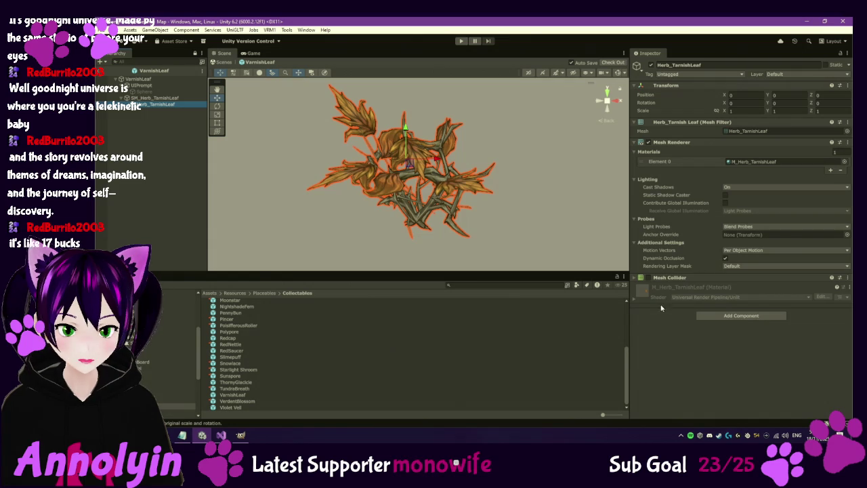
pyautogui.click(635, 300)
pyautogui.click(647, 391)
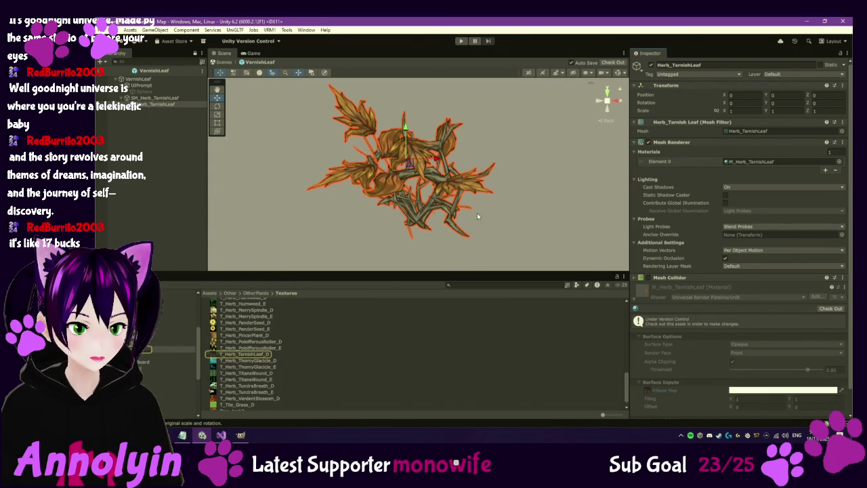
# Step: Open the VerdentBlossom prefab from the Collectables folder
pyautogui.click(177, 406)
pyautogui.click(241, 401)
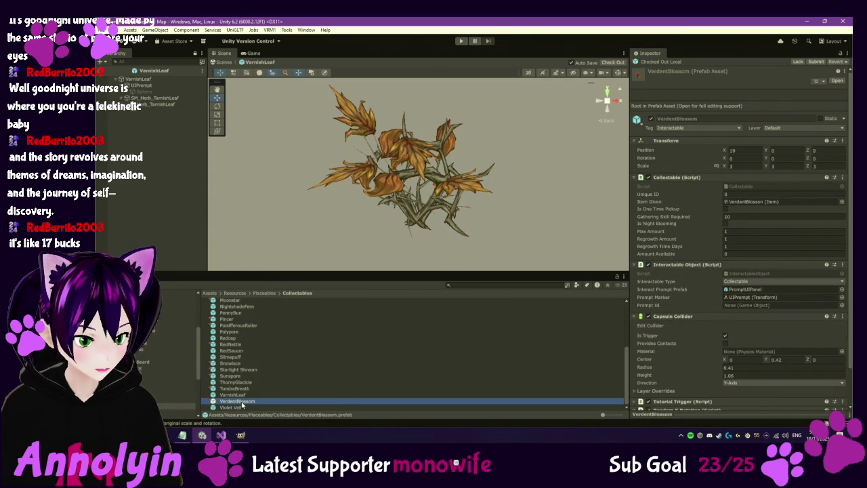
pyautogui.doubleClick(237, 402)
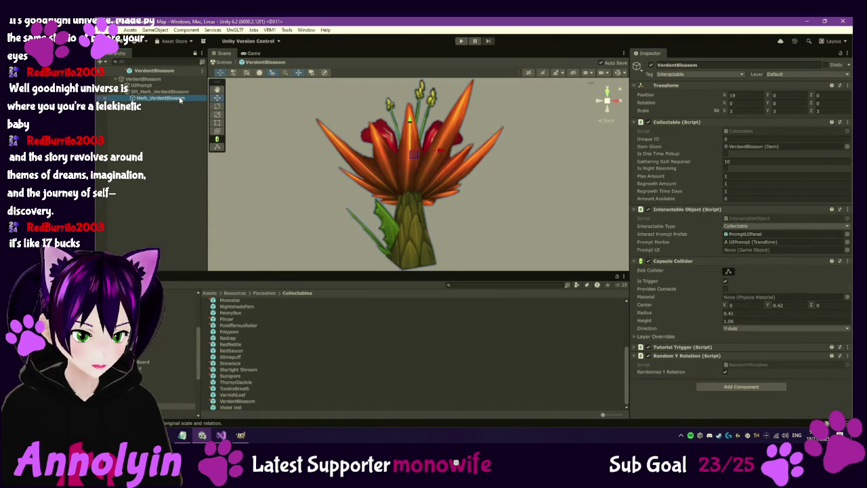
# Step: Locate the blossom material's Base Map texture and orbit to view the flower from above
pyautogui.click(351, 230)
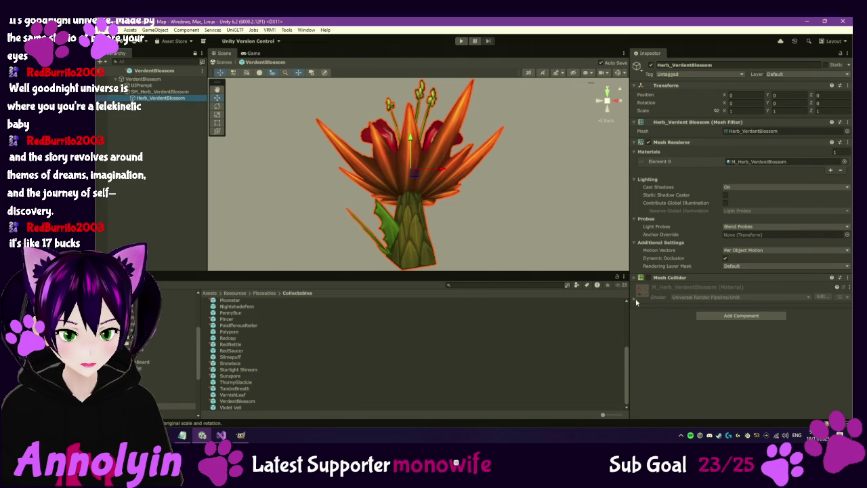
pyautogui.click(635, 300)
pyautogui.scroll(-2, 681, 349)
pyautogui.click(646, 366)
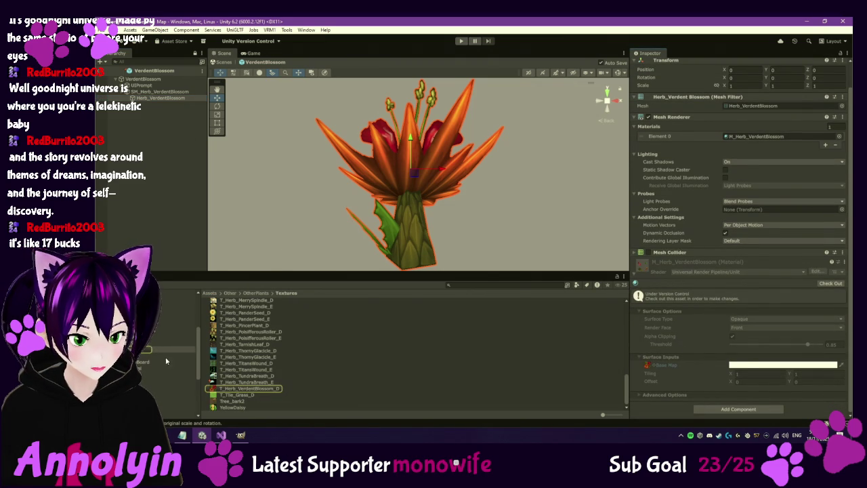
pyautogui.moveTo(376, 181)
pyautogui.mouseDown()
pyautogui.moveTo(524, 201)
pyautogui.moveTo(495, 197)
pyautogui.moveTo(455, 169)
pyautogui.moveTo(440, 228)
pyautogui.mouseUp()
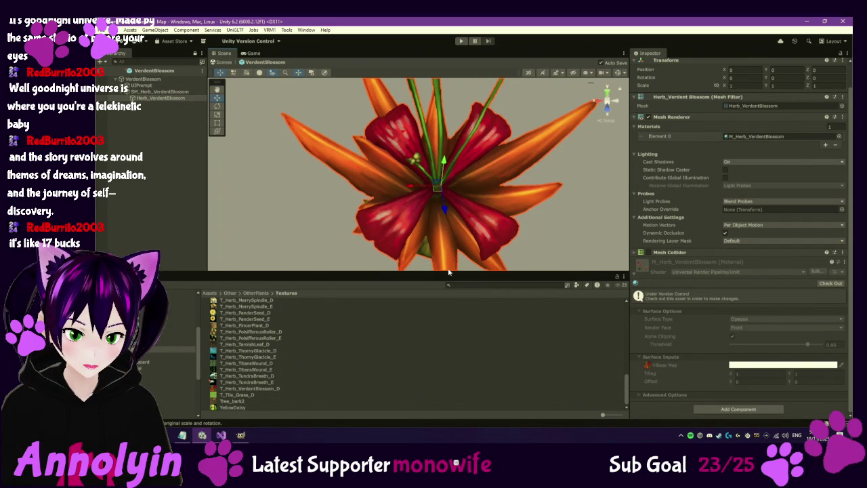
pyautogui.moveTo(488, 196)
pyautogui.mouseDown()
pyautogui.moveTo(500, 131)
pyautogui.moveTo(480, 167)
pyautogui.moveTo(479, 159)
pyautogui.mouseUp()
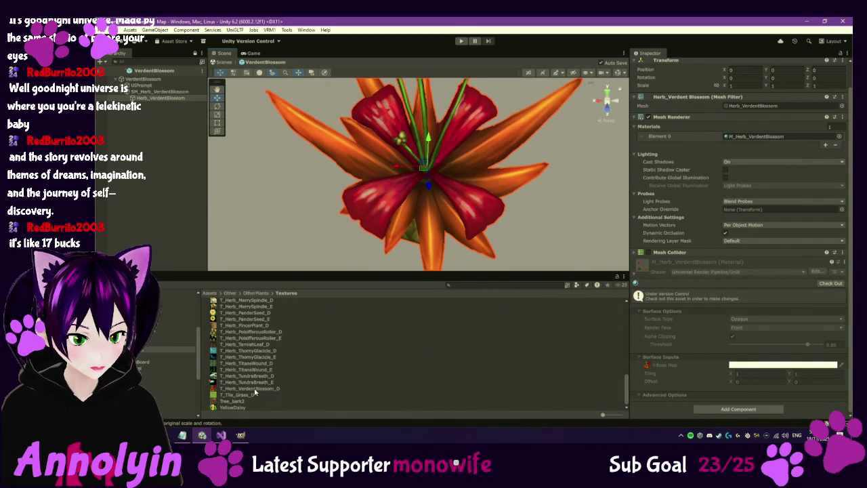
# Step: Bring the Explorer Textures folder forward to find T_Herb_VerdentBlossom_D.tga
pyautogui.moveTo(221, 435)
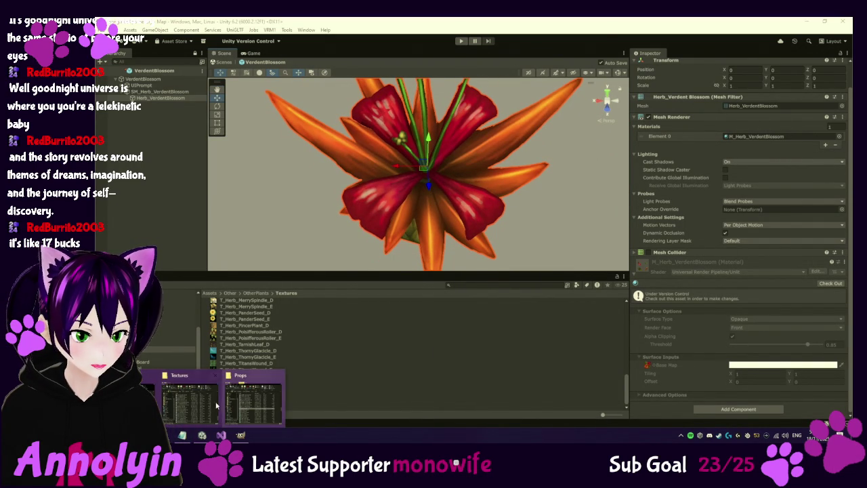
pyautogui.click(254, 399)
pyautogui.scroll(-2, 390, 273)
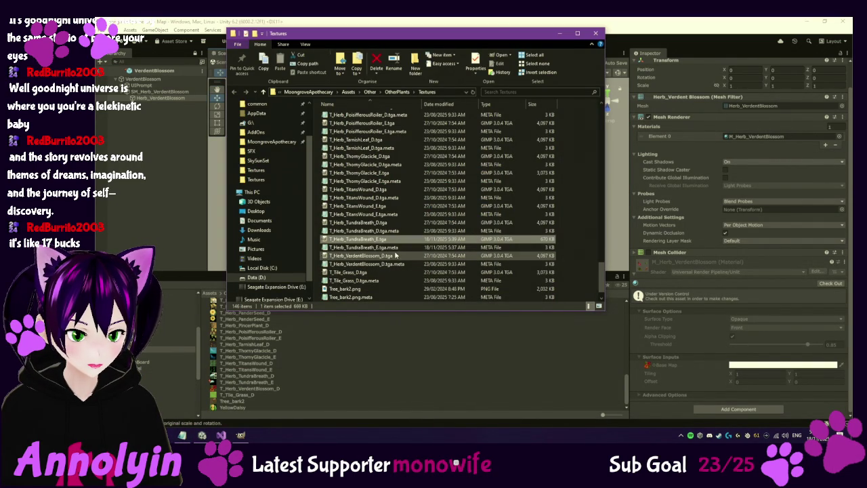
# Step: Open T_Herb_VerdentBlossom_D.tga from the Textures folder in GIMP
pyautogui.click(405, 256)
pyautogui.doubleClick(406, 256)
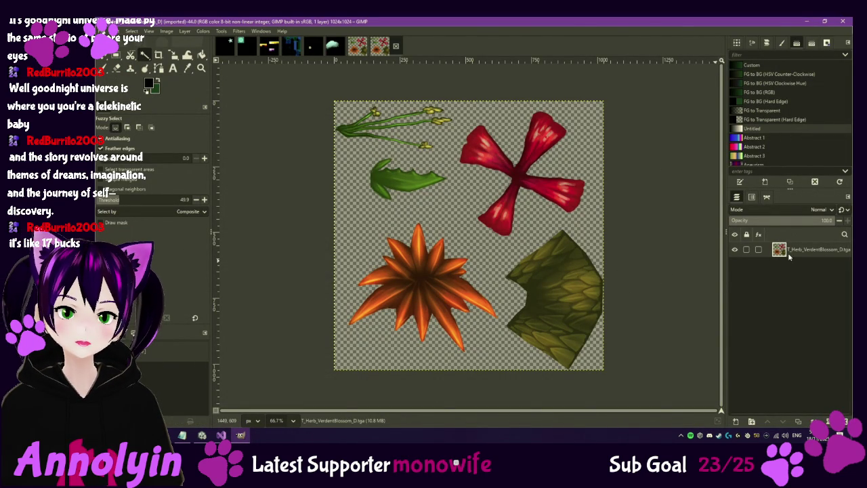
# Step: Close the extra open image and add a new black-filled layer to the blossom image
pyautogui.click(362, 53)
pyautogui.click(375, 48)
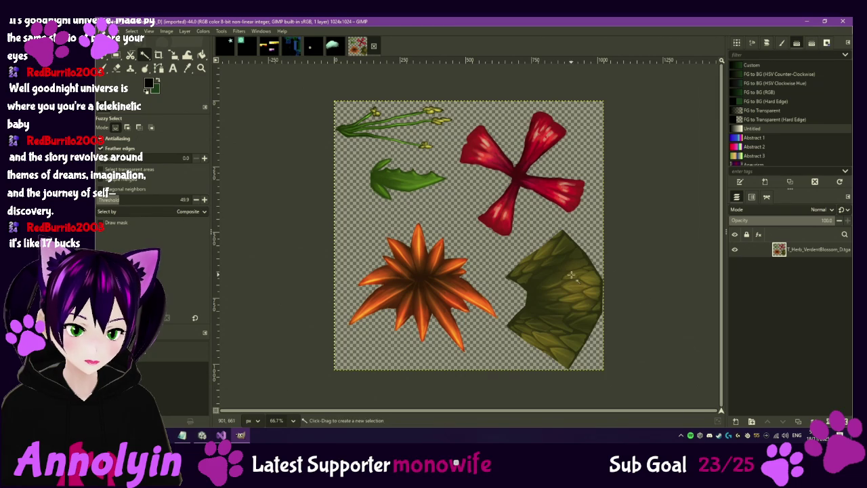
pyautogui.rightClick(797, 279)
pyautogui.click(745, 226)
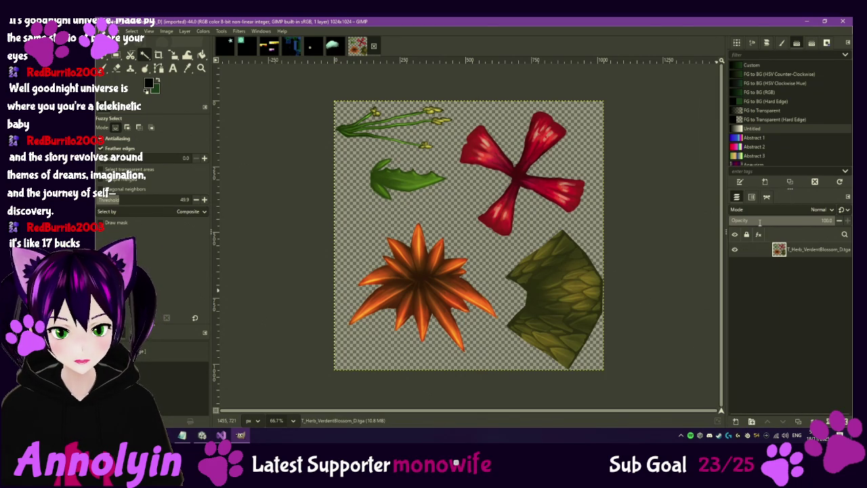
pyautogui.click(538, 340)
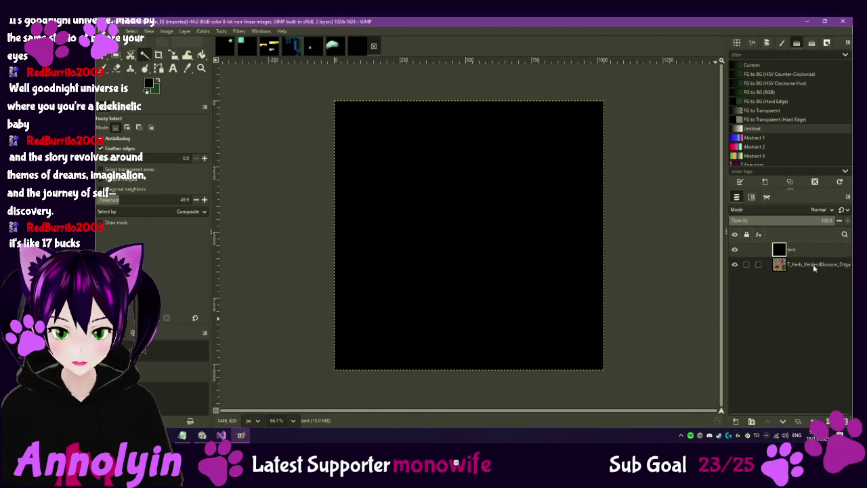
# Step: Hide the black layer and zoom in on the orange flower
pyautogui.click(735, 250)
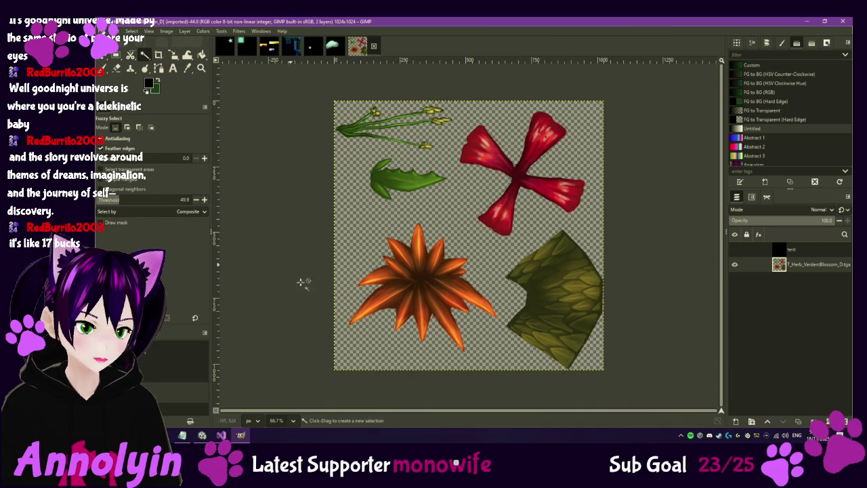
pyautogui.scroll(5, 369, 319)
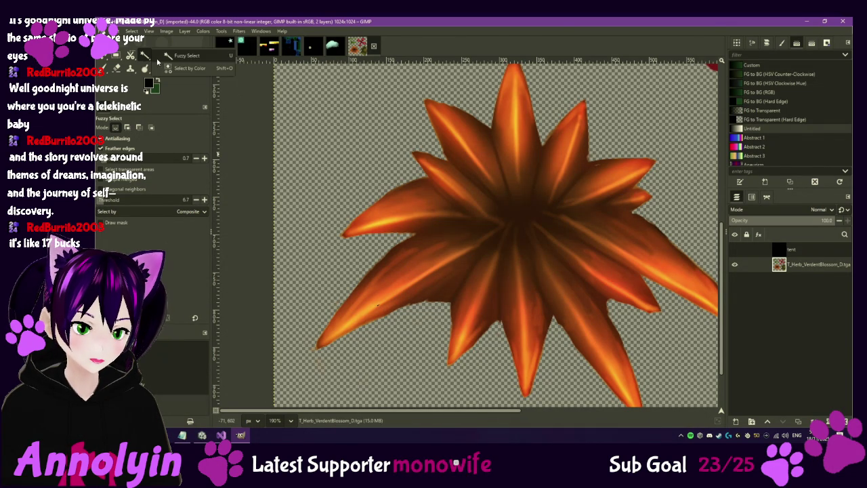
pyautogui.hotkey('shift', 'o')
# Step: Select the bright petal highlight colour on the orange bloom with a tightened threshold
pyautogui.keyDown('ctrl'); pyautogui.scroll(3, 419, 257); pyautogui.keyUp('ctrl')
pyautogui.click(410, 291)
pyautogui.moveTo(410, 292); pyautogui.dragTo(284, 373)
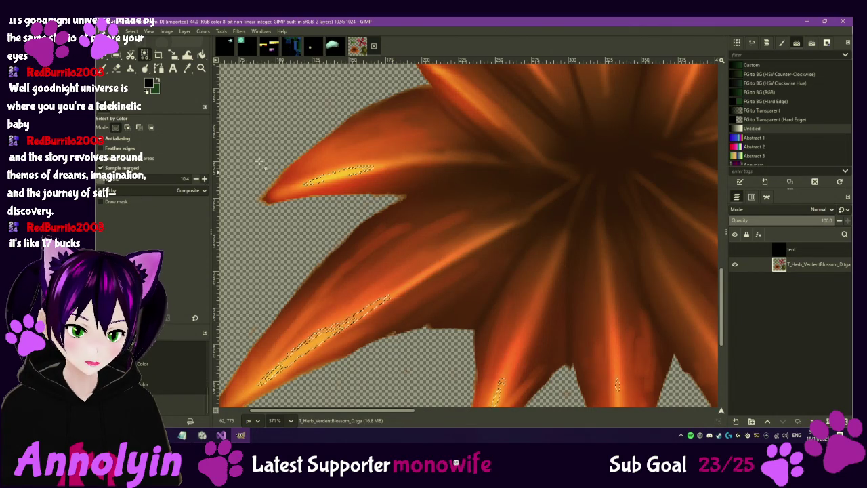
pyautogui.click(387, 175)
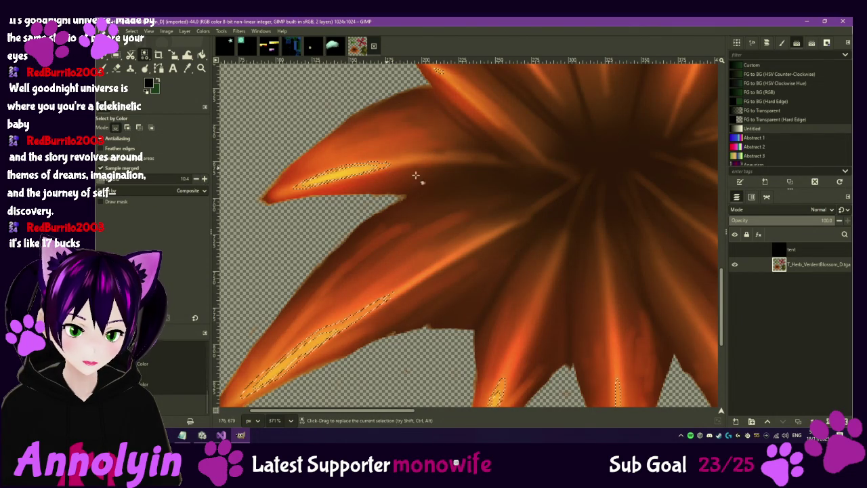
pyautogui.scroll(-5, 440, 271)
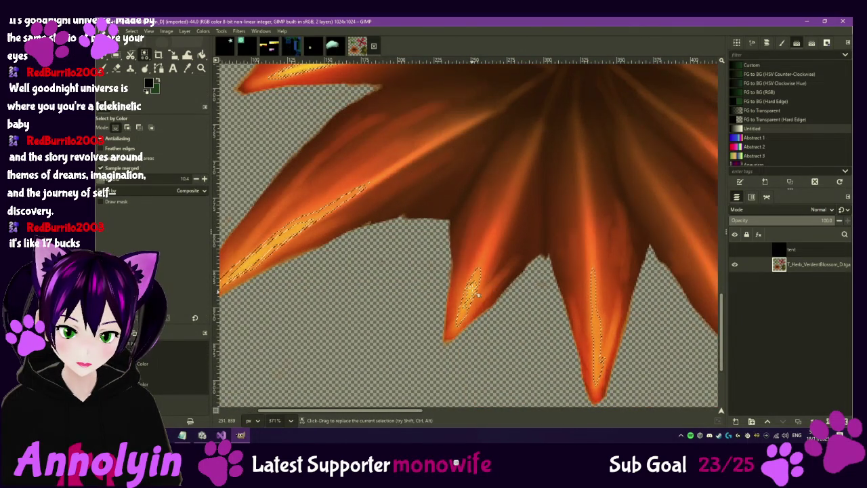
pyautogui.scroll(5, 478, 294)
pyautogui.keyDown('shift'); pyautogui.hscroll(-2, 351, 242); pyautogui.keyUp('shift')
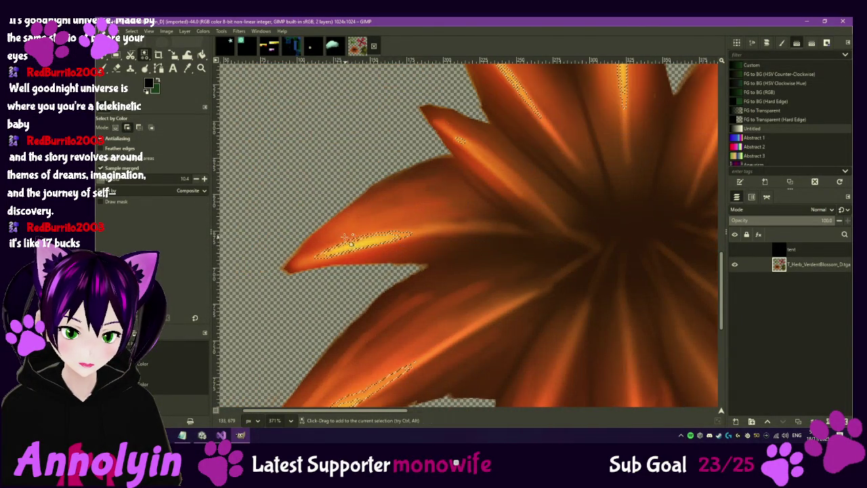
pyautogui.moveTo(351, 243); pyautogui.dragTo(387, 247)
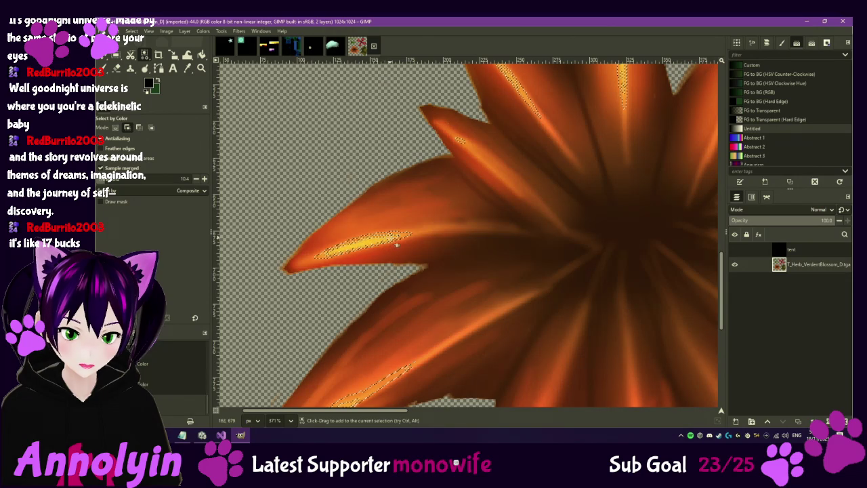
pyautogui.scroll(-3, 433, 207)
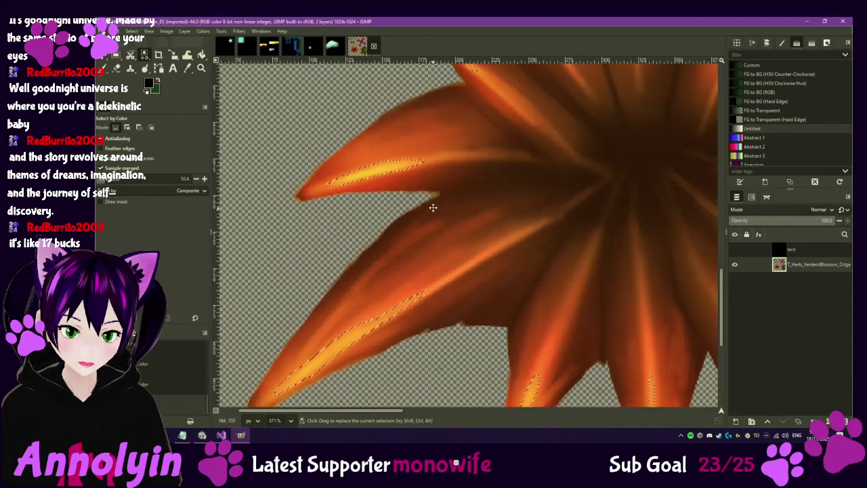
pyautogui.scroll(-3, 433, 207)
pyautogui.hscroll(4, 474, 193)
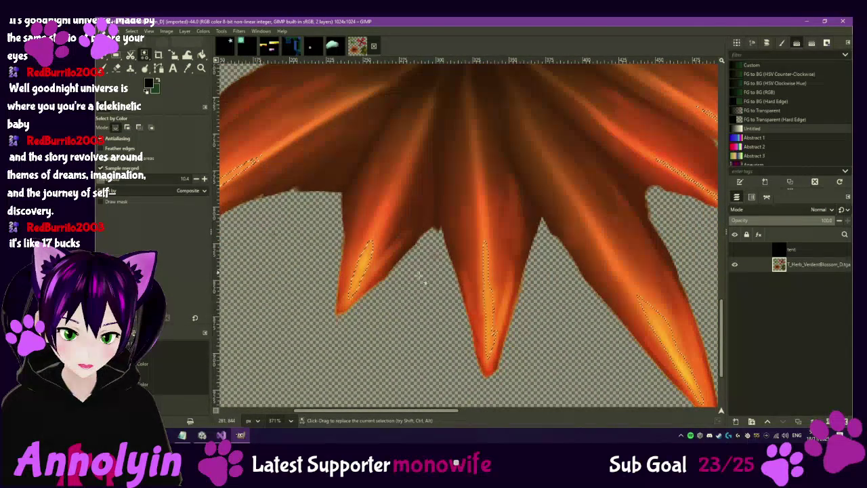
# Step: Refine the highlight selection, removing stray areas and extending to more petal highlights
pyautogui.press('ctrl')
pyautogui.scroll(4, 393, 264)
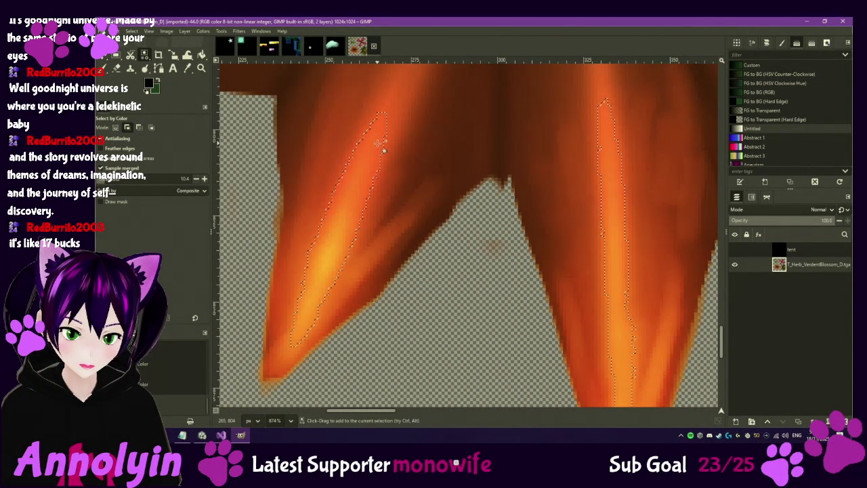
pyautogui.scroll(-8, 383, 146)
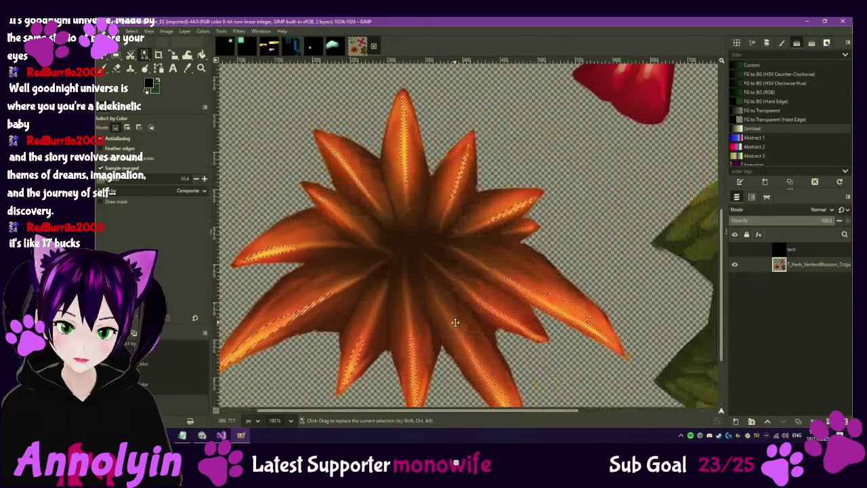
pyautogui.moveTo(455, 323); pyautogui.dragTo(449, 333)
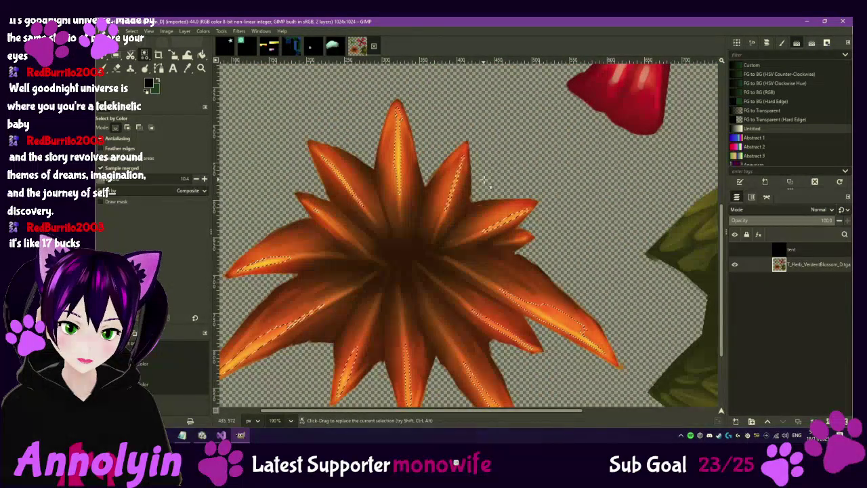
pyautogui.scroll(3, 467, 339)
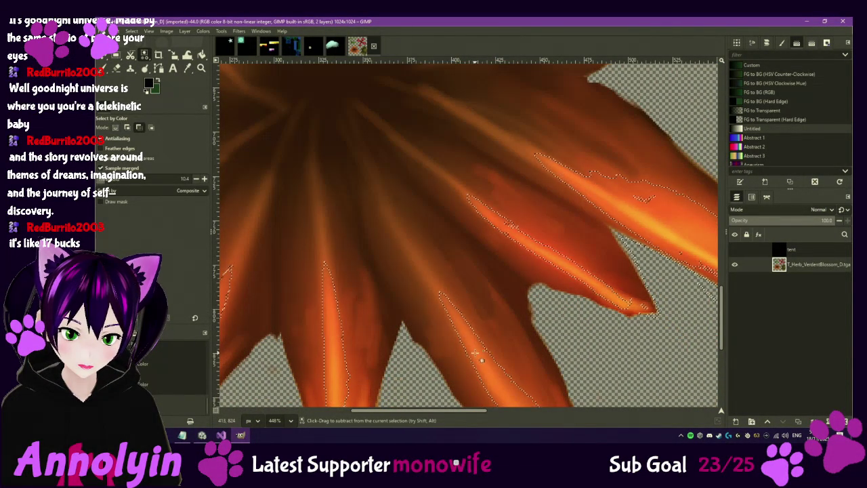
pyautogui.moveTo(668, 213); pyautogui.dragTo(651, 203)
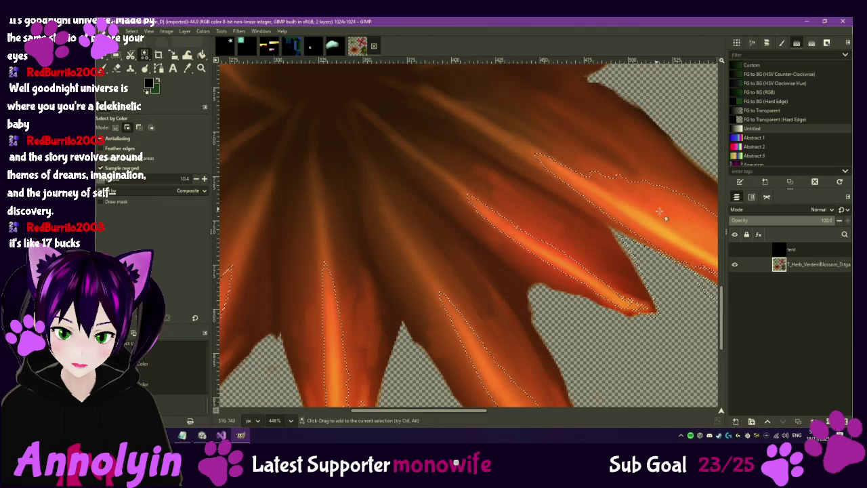
pyautogui.scroll(-3, 570, 276)
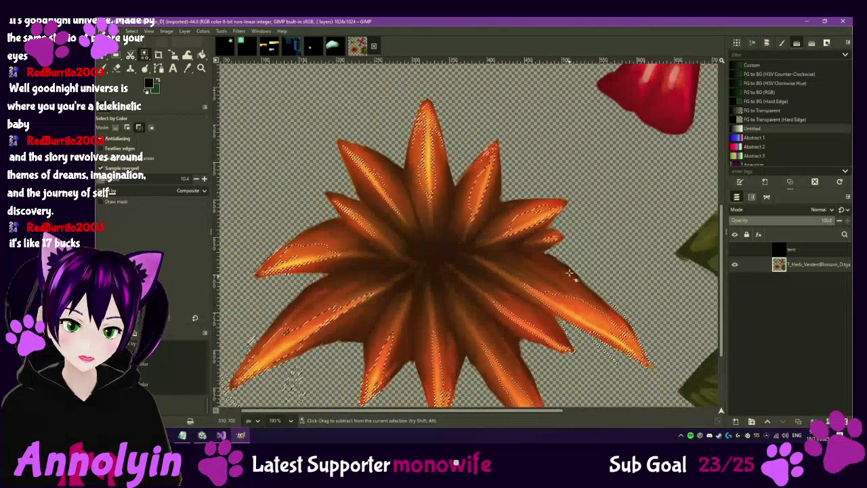
pyautogui.scroll(5, 570, 276)
pyautogui.hscroll(3, 418, 364)
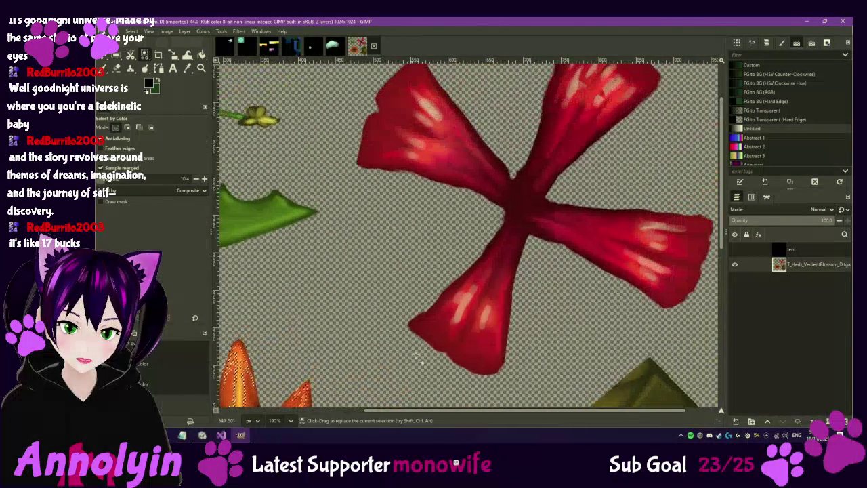
# Step: Add the red flower's petal highlights to the selection and show the black layer again
pyautogui.keyDown('shift'); pyautogui.click(467, 313); pyautogui.keyUp('shift')
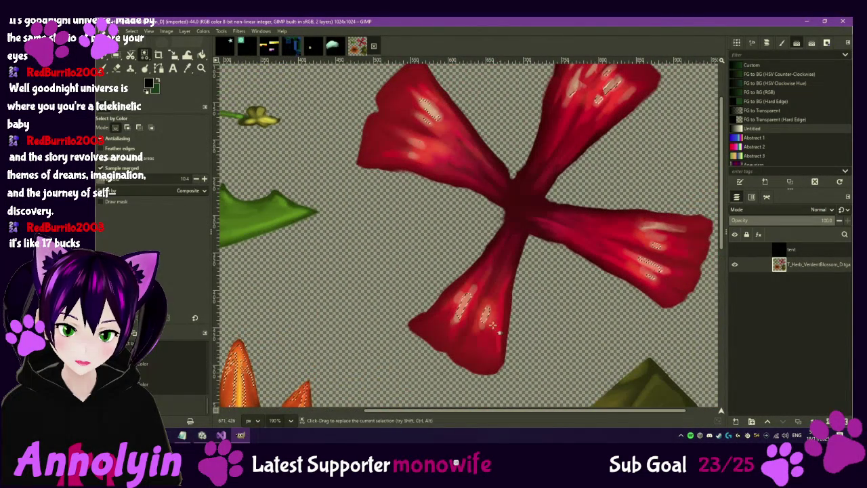
pyautogui.scroll(4, 464, 295)
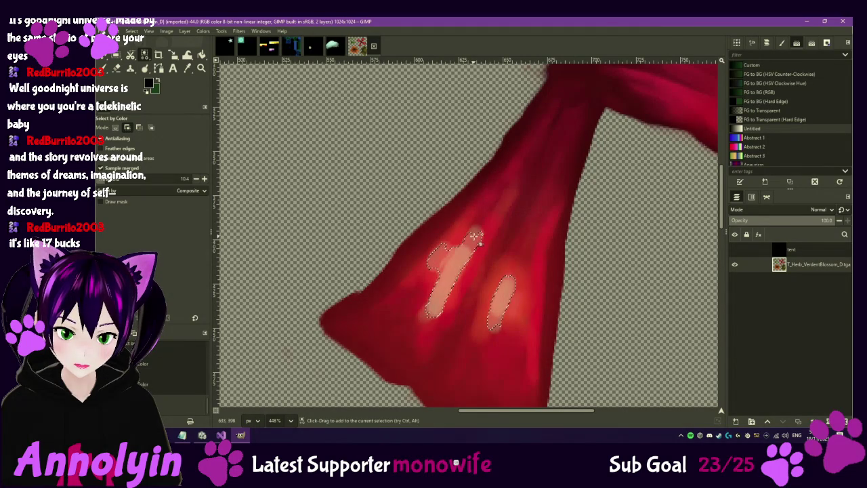
pyautogui.scroll(-4, 512, 289)
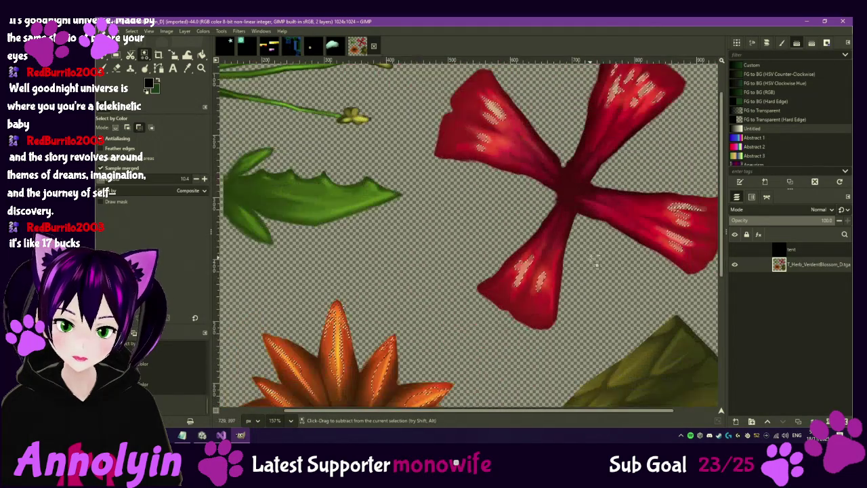
pyautogui.scroll(-5, 563, 287)
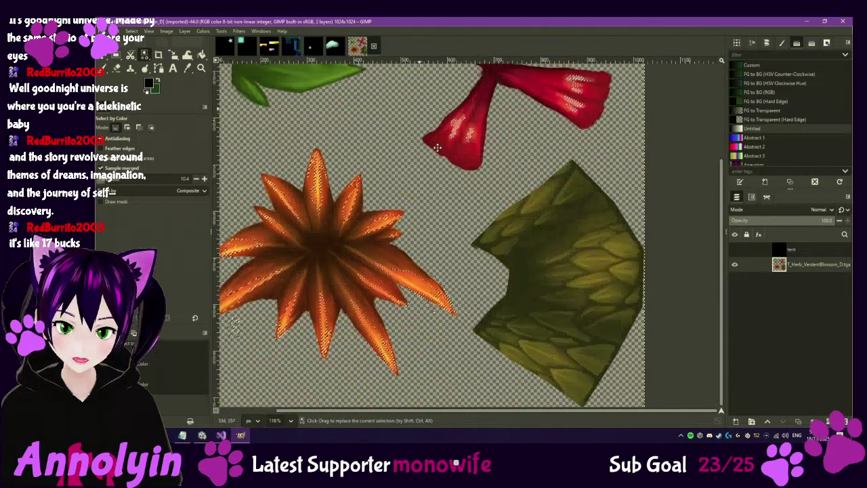
pyautogui.scroll(4, 482, 210)
pyautogui.moveTo(482, 210); pyautogui.dragTo(487, 232)
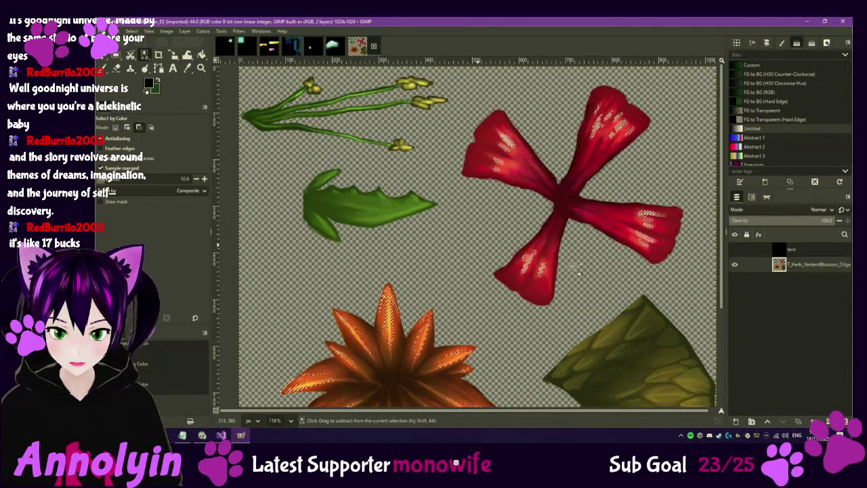
pyautogui.click(734, 249)
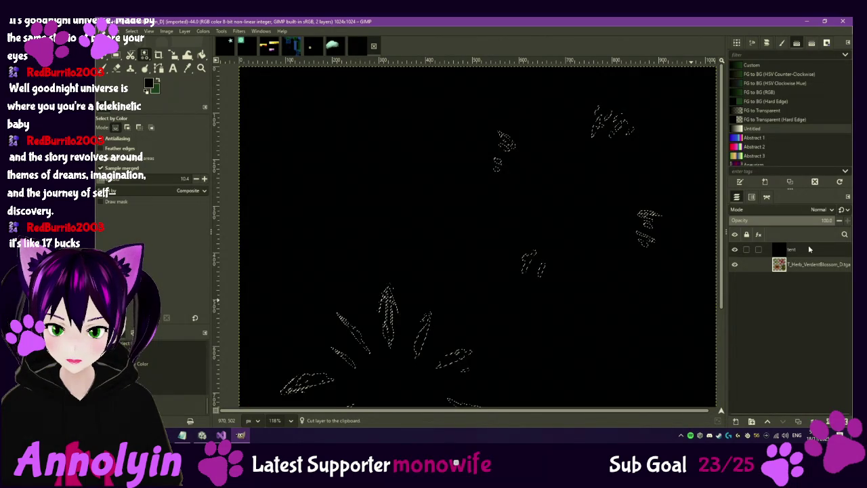
# Step: Paste the petal highlights as a new layer, export T_Herb_VerdentBlossom_E.tga, and return to Unity
pyautogui.hotkey('ctrl', 'shift', 'v')
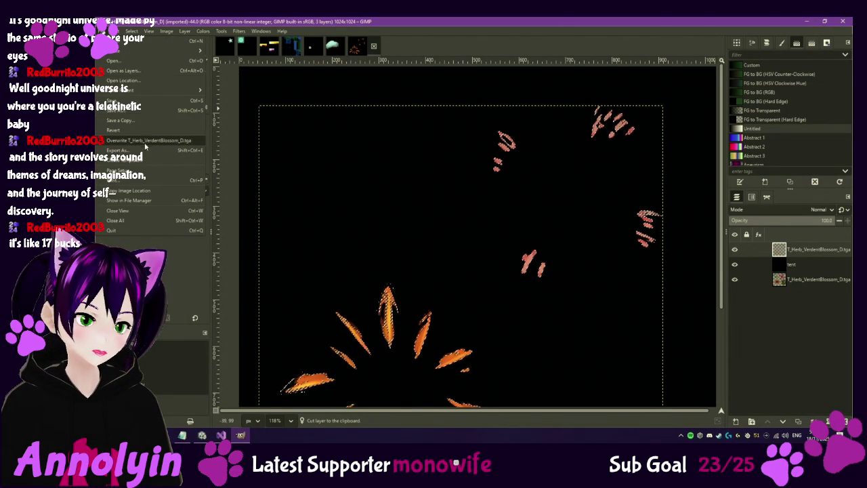
pyautogui.hotkey('ctrl', 'shift', 'e')
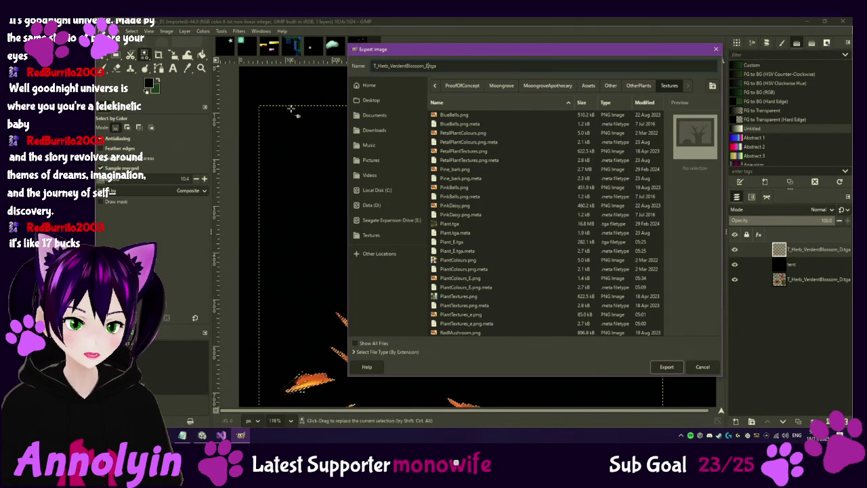
pyautogui.click(667, 367)
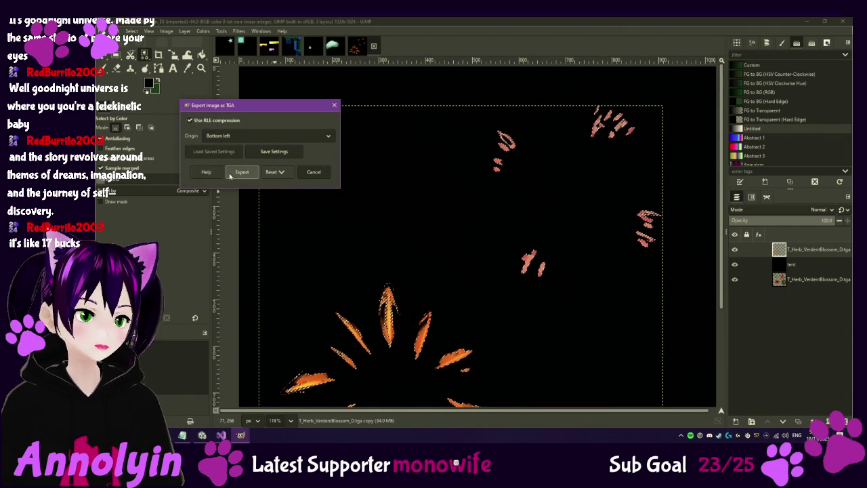
pyautogui.click(241, 174)
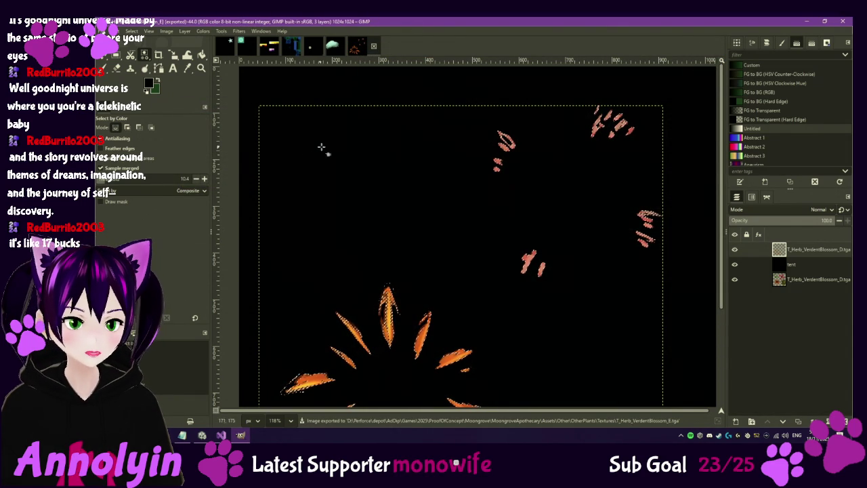
pyautogui.click(202, 435)
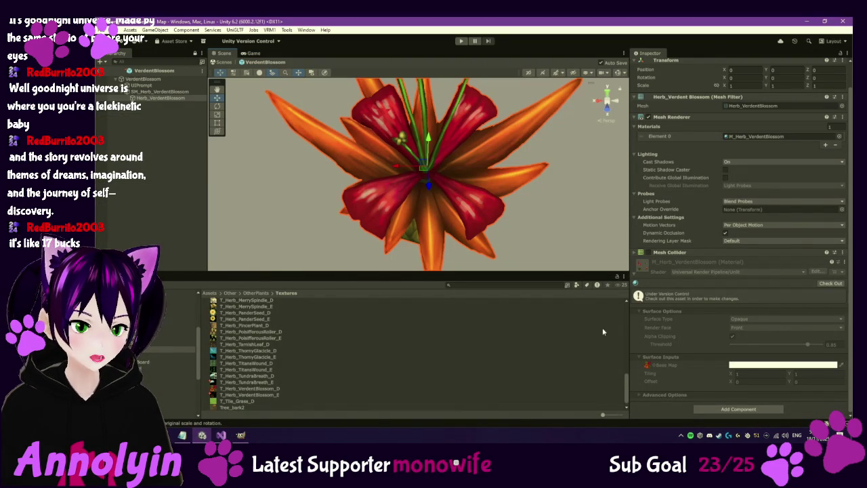
# Step: Check out M_Herb_VerdentBlossom and switch its shader to Universal Render Pipeline > Simple Lit
pyautogui.click(828, 284)
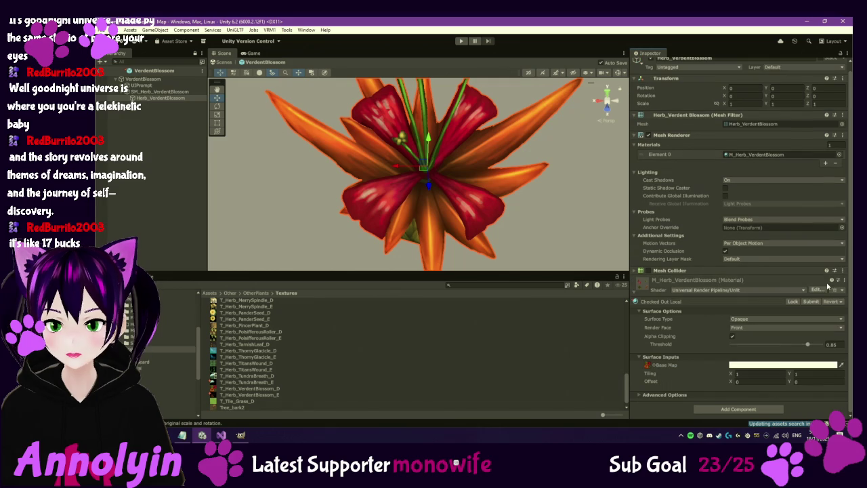
pyautogui.click(766, 289)
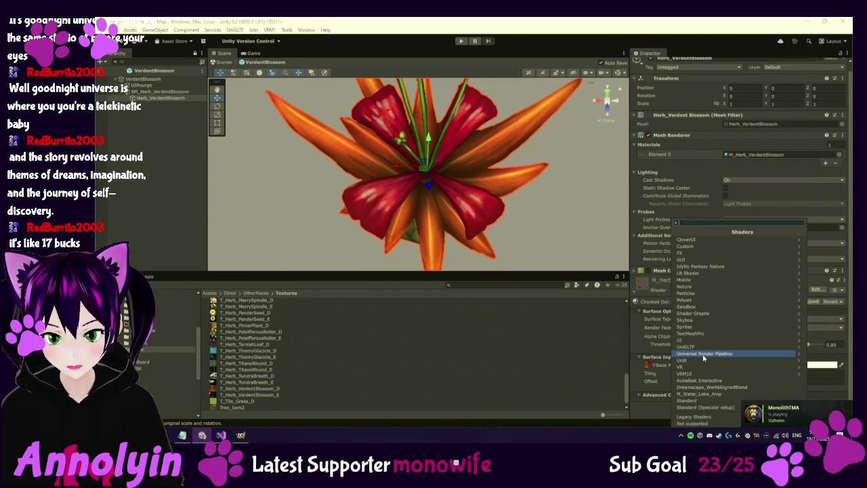
pyautogui.click(696, 330)
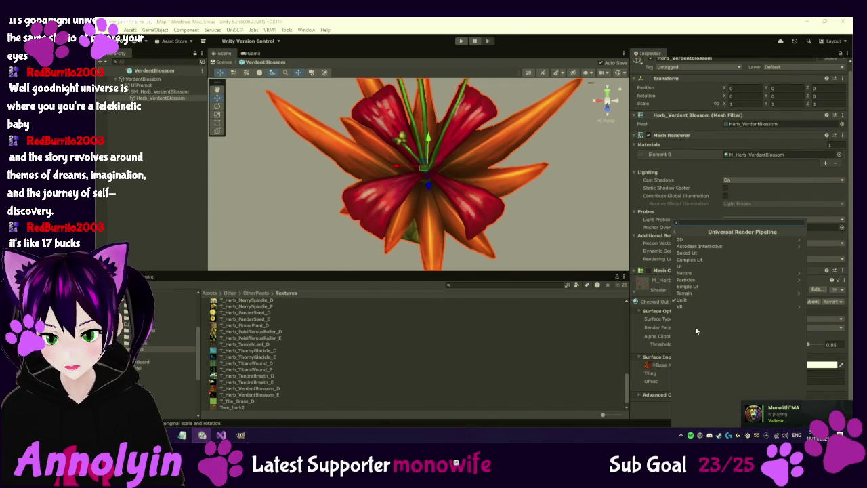
pyautogui.click(695, 268)
pyautogui.click(704, 292)
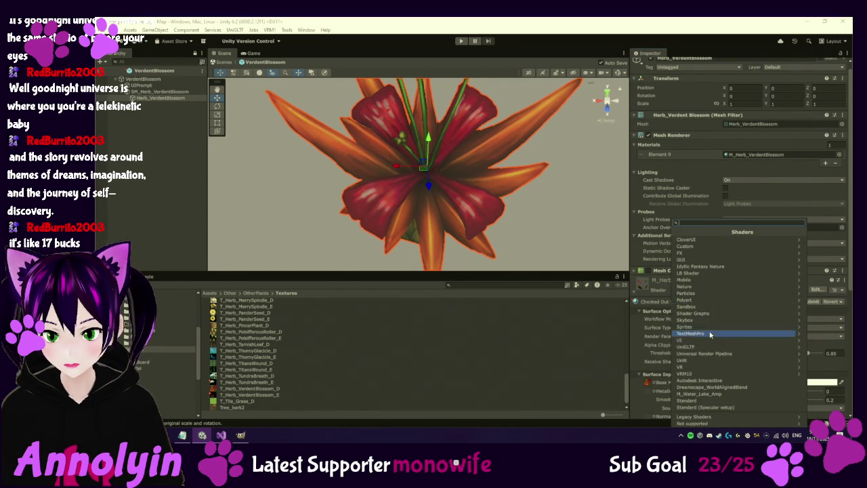
pyautogui.click(716, 354)
pyautogui.click(687, 286)
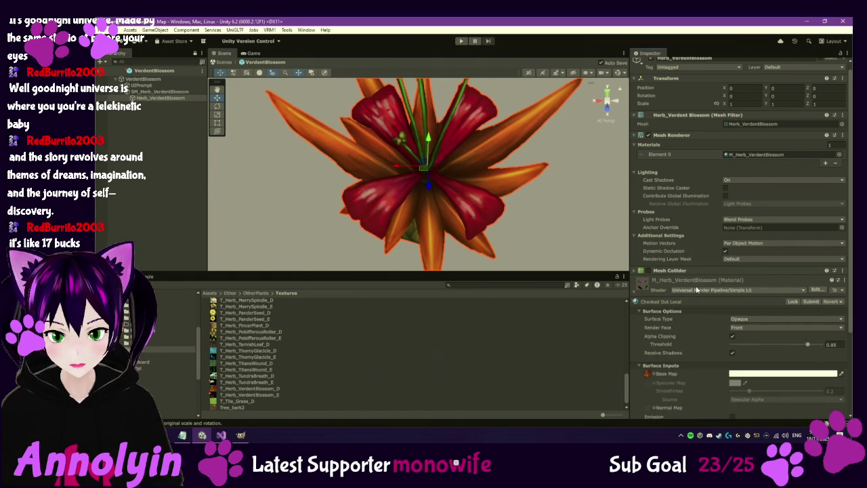
# Step: Turn on Emission with T_Herb_VerdentBlossom_E as the map and view the glowing flower from below
pyautogui.scroll(-5, 697, 307)
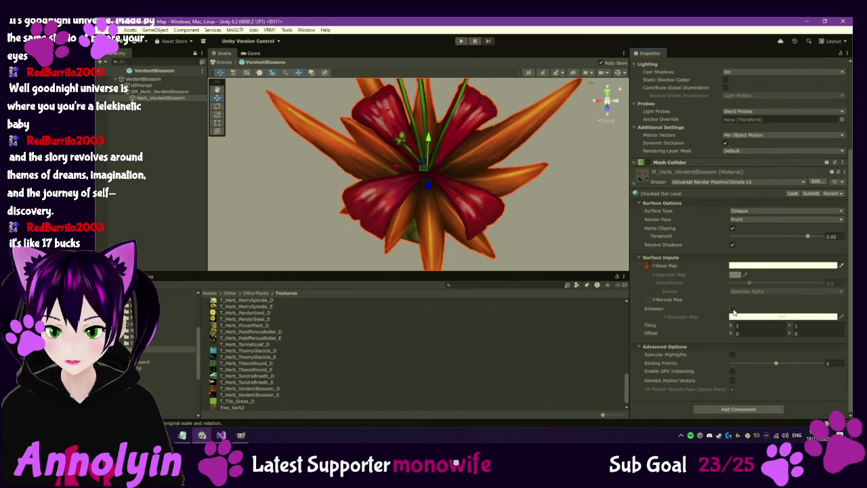
pyautogui.click(732, 309)
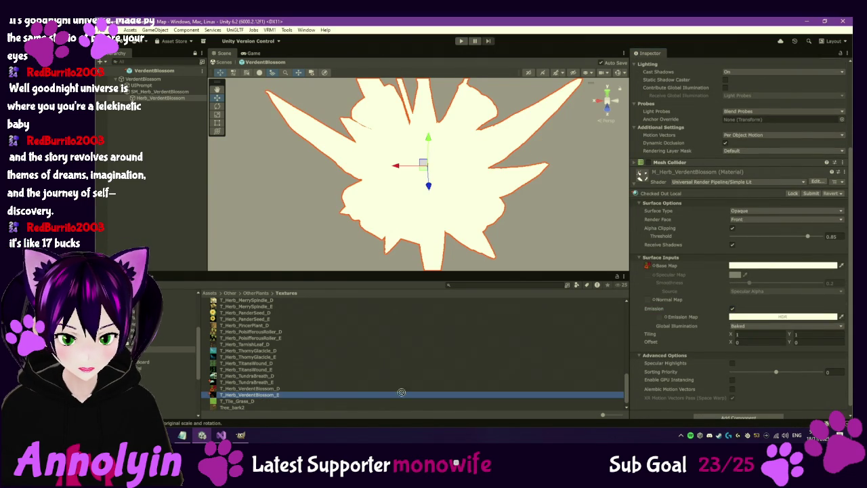
pyautogui.moveTo(659, 321); pyautogui.dragTo(660, 322)
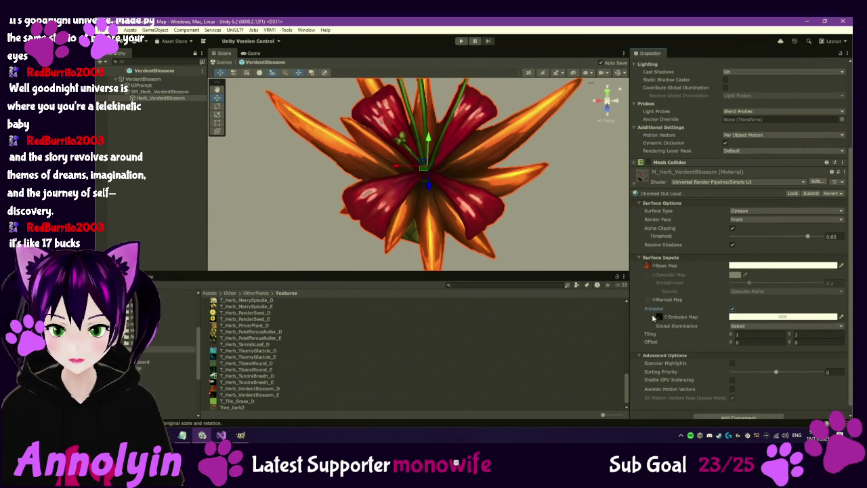
pyautogui.scroll(-2, 437, 220)
pyautogui.keyDown('alt'); pyautogui.moveTo(458, 234); pyautogui.dragTo(330, 151); pyautogui.keyUp('alt')
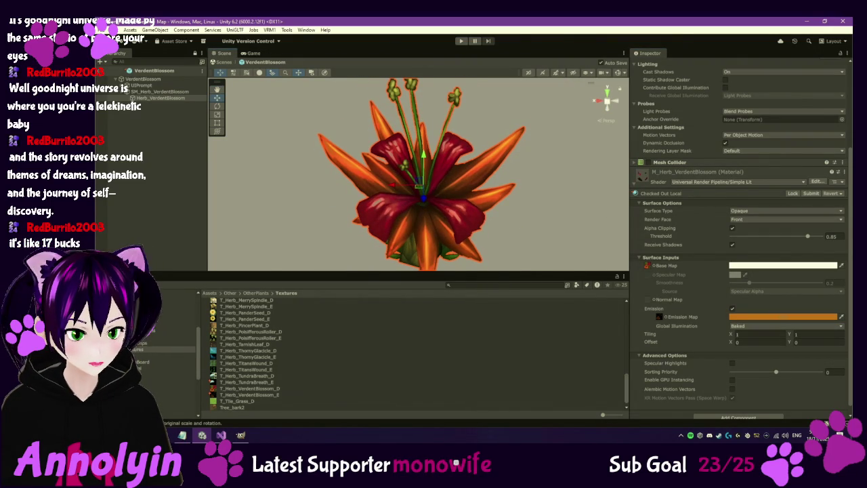
pyautogui.click(178, 406)
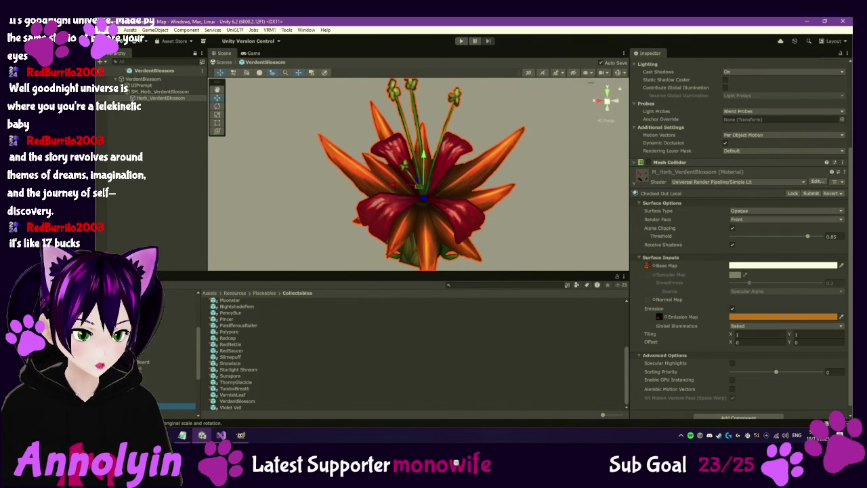
# Step: Open the Violet Veil prefab, locate its Plant material's base texture, and switch to GIMP
pyautogui.doubleClick(236, 407)
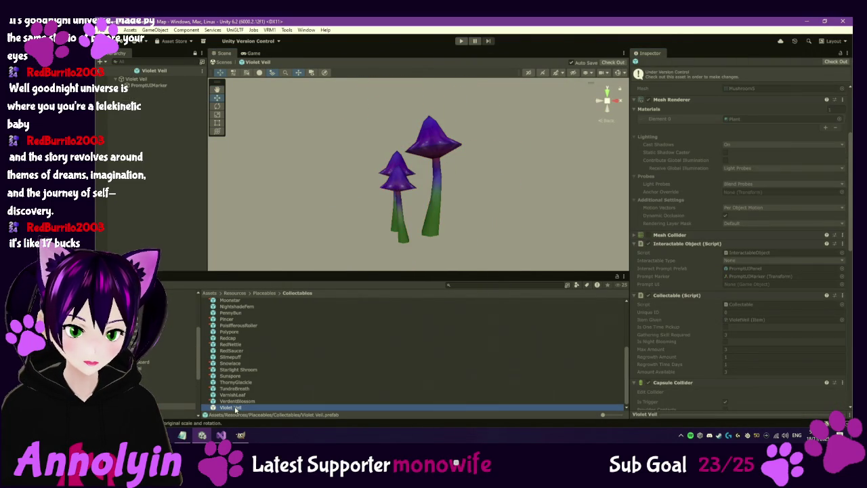
pyautogui.click(157, 80)
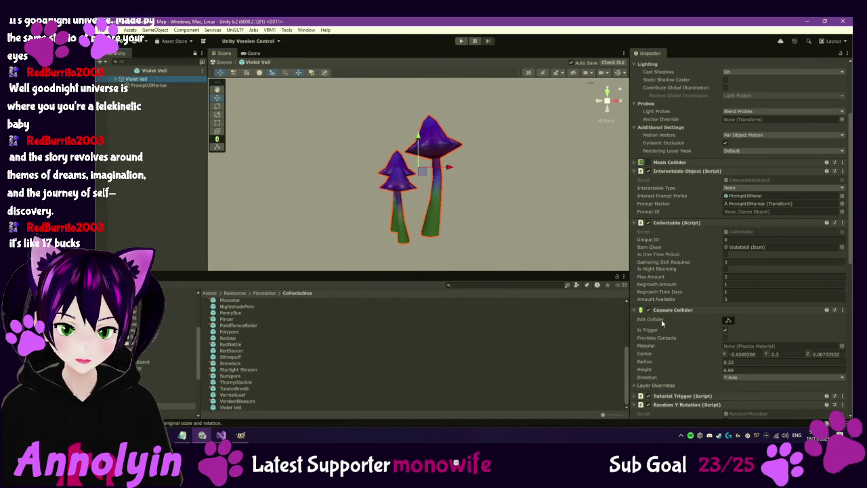
pyautogui.scroll(-10, 663, 324)
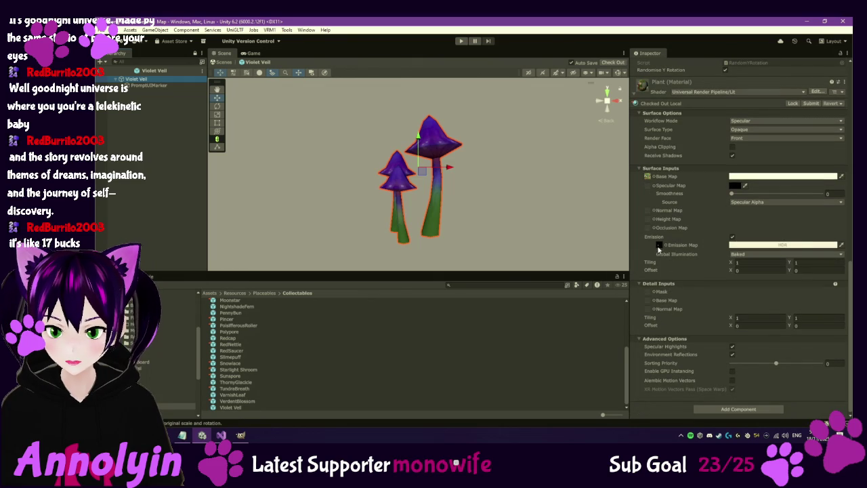
pyautogui.click(648, 176)
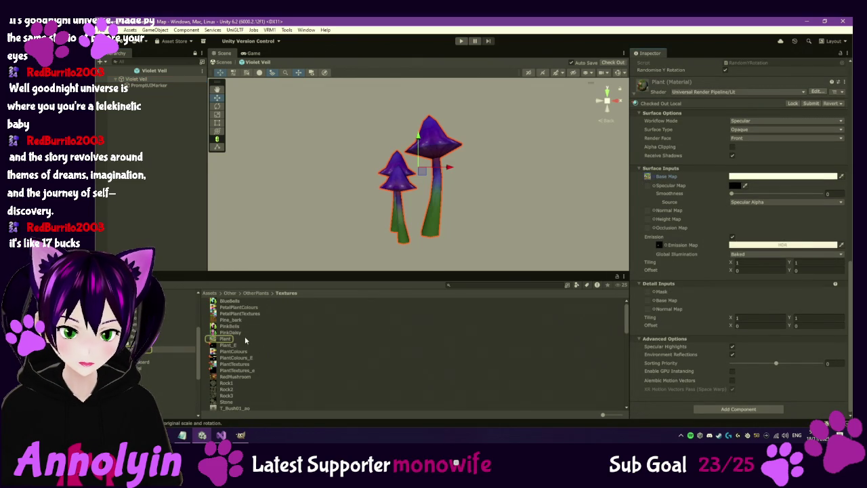
pyautogui.click(241, 435)
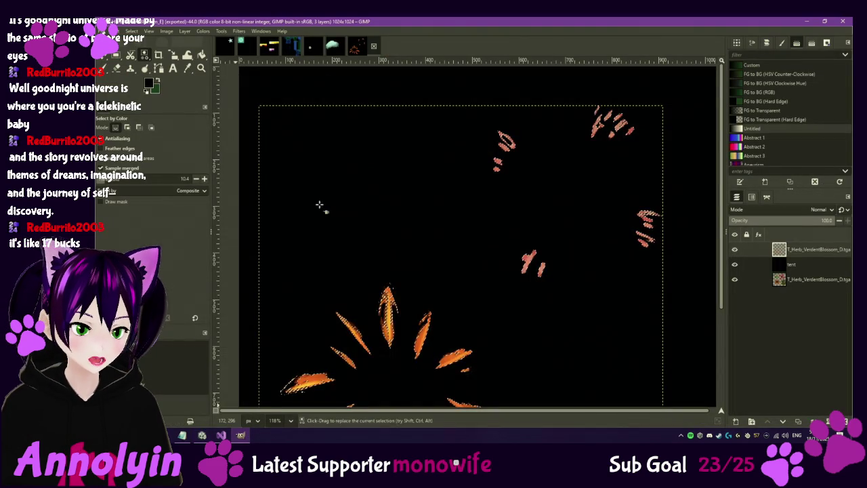
# Step: Switch to Plant.tga and hide the black tent layer to reveal the texture sheet
pyautogui.click(310, 45)
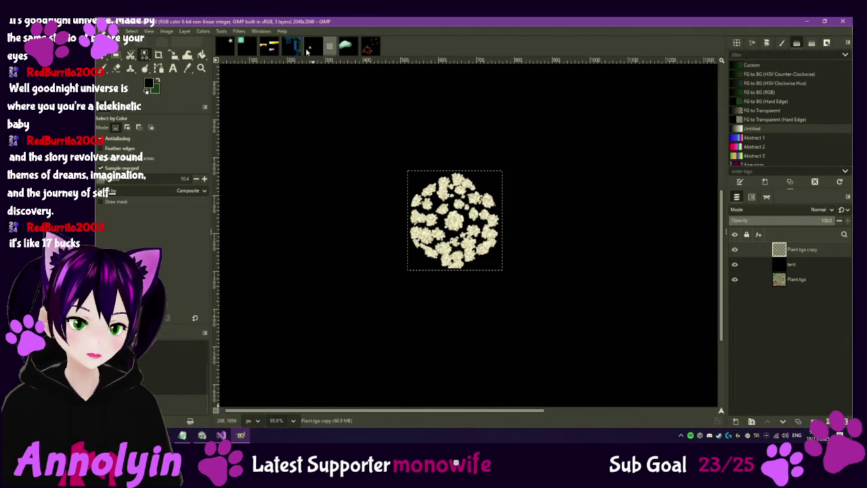
pyautogui.click(735, 264)
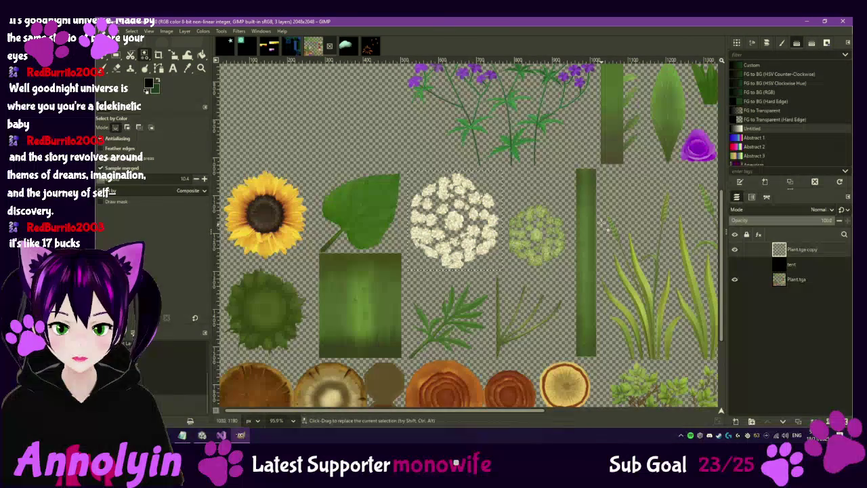
pyautogui.scroll(-4, 573, 192)
pyautogui.scroll(3, 484, 364)
pyautogui.scroll(4, 473, 336)
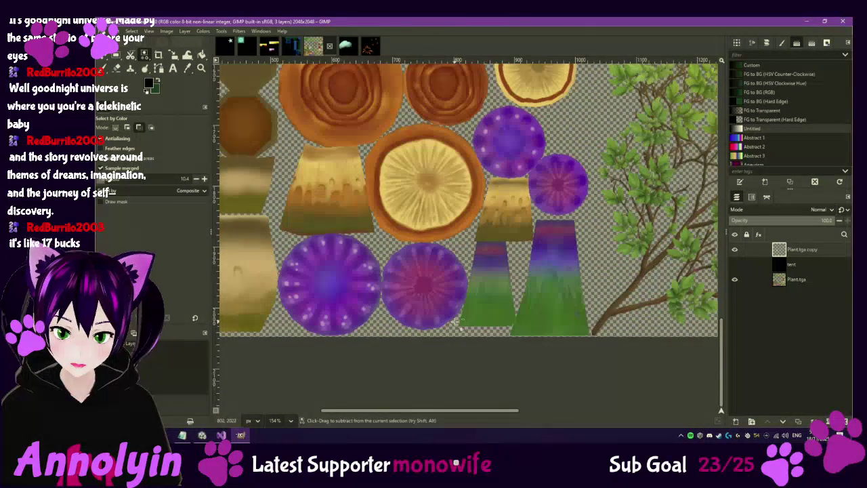
pyautogui.scroll(1, 436, 281)
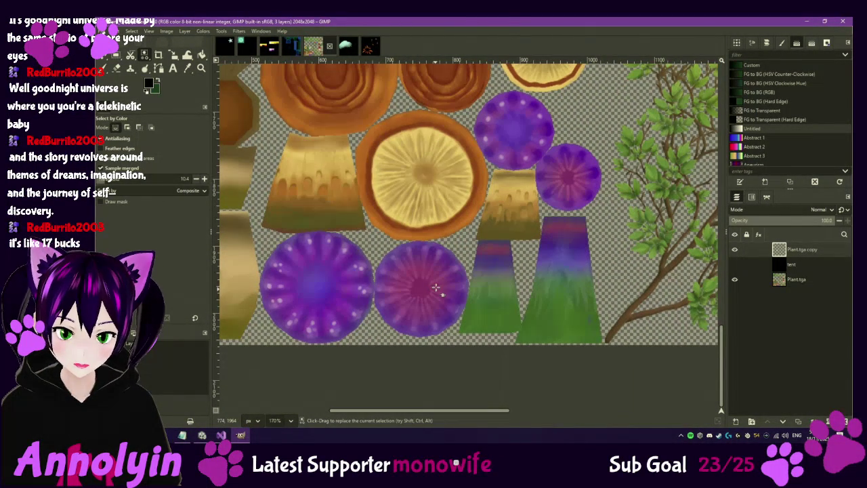
pyautogui.scroll(-5, 447, 275)
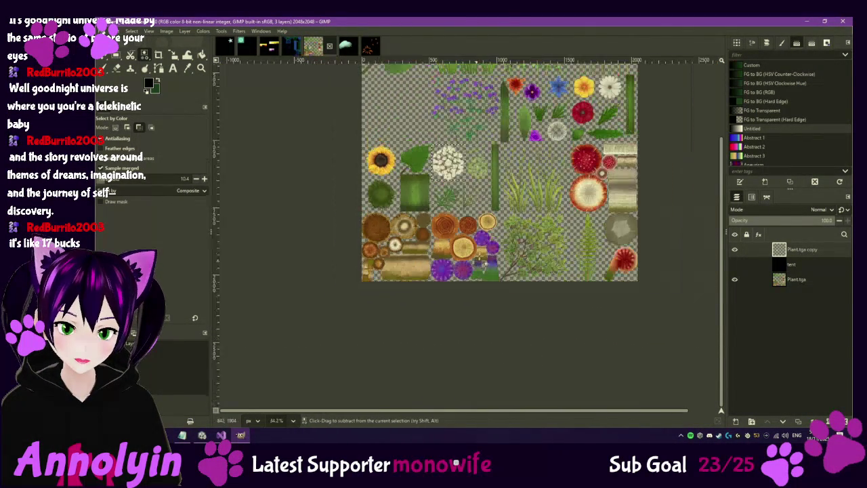
pyautogui.scroll(5, 462, 296)
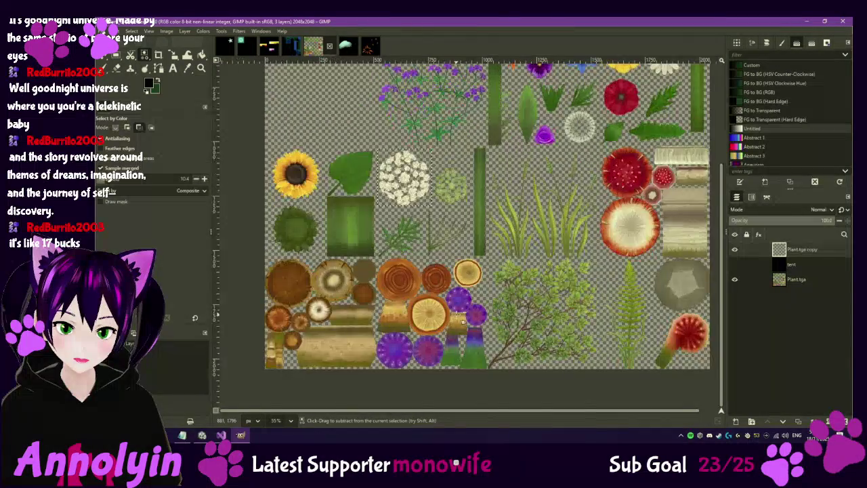
pyautogui.scroll(3, 457, 244)
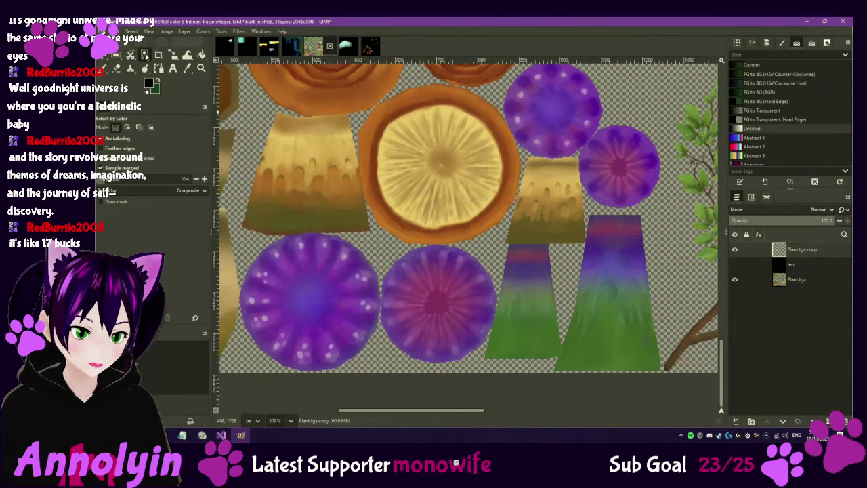
# Step: Select the purple caps' red centres and light dots by colour, copy them, and paste
pyautogui.click(420, 291)
pyautogui.moveTo(421, 318); pyautogui.dragTo(467, 342)
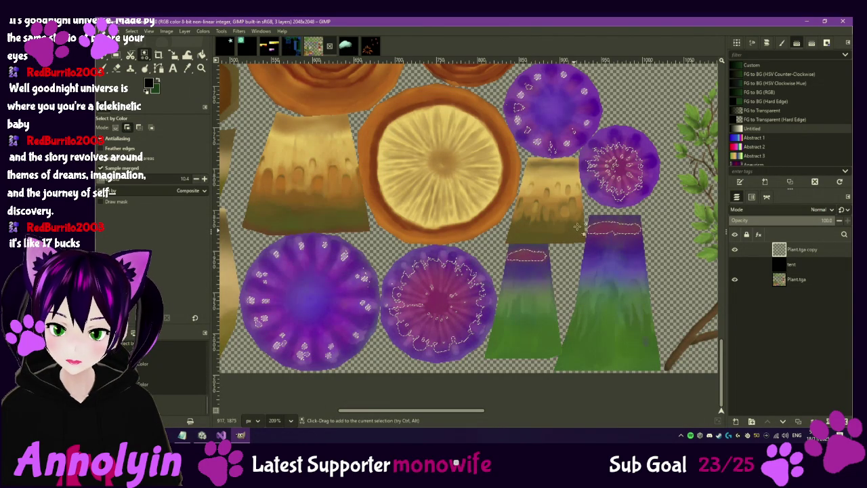
pyautogui.keyDown('shift'); pyautogui.click(643, 158); pyautogui.keyUp('shift')
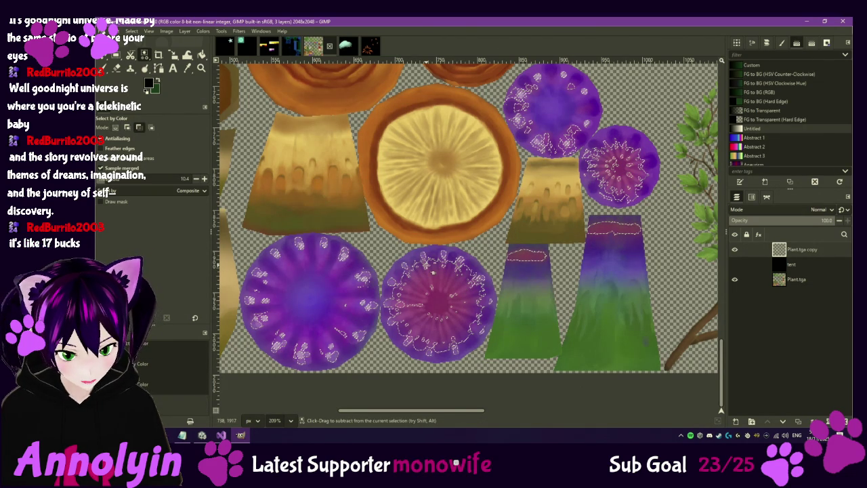
pyautogui.click(815, 278)
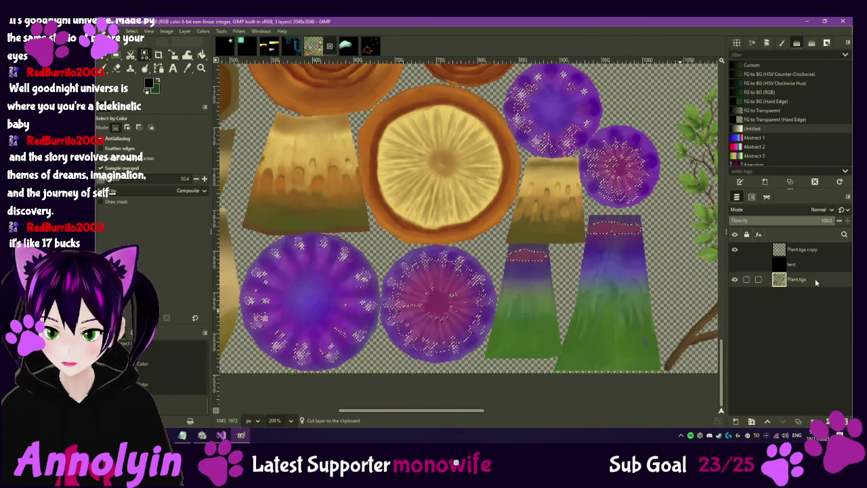
pyautogui.hotkey('ctrl', 'c')
pyautogui.click(804, 251)
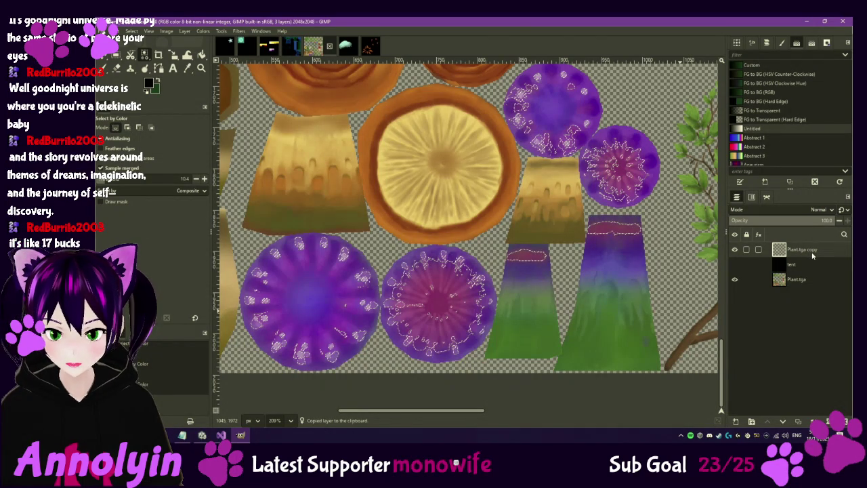
pyautogui.hotkey('ctrl', 'v')
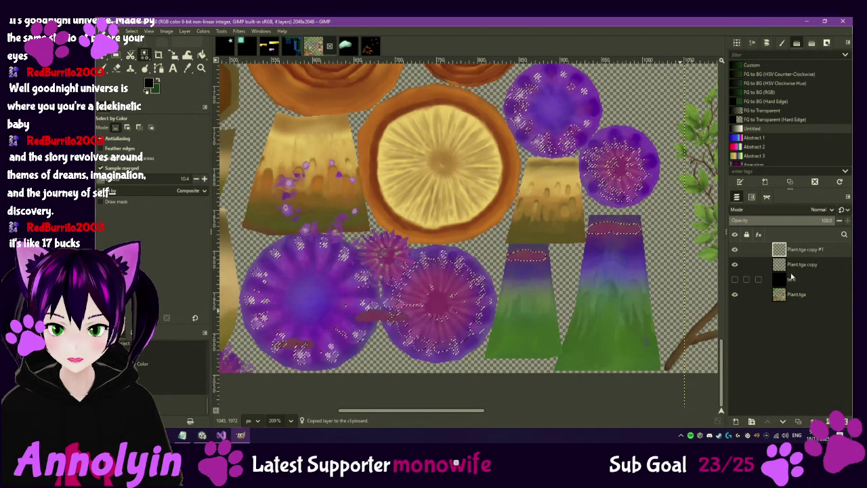
# Step: Redo the paste so the mushroom spots sit on a new layer above the visible black tent layer
pyautogui.click(735, 279)
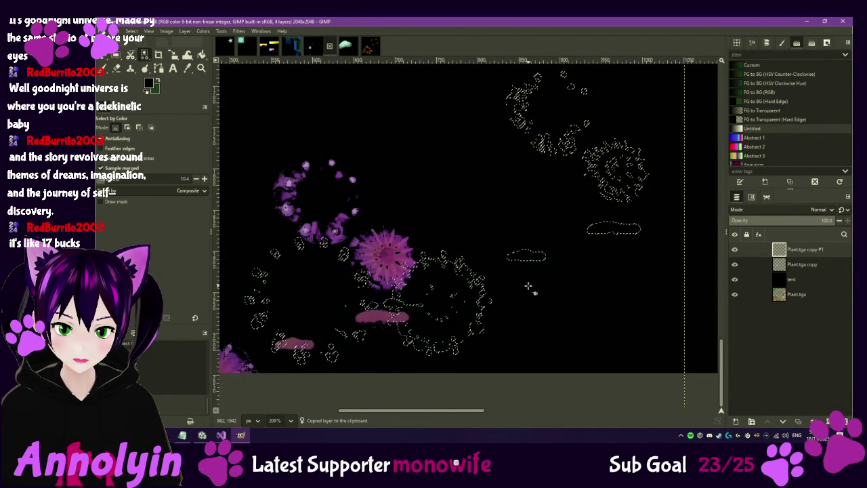
pyautogui.scroll(-3, 535, 282)
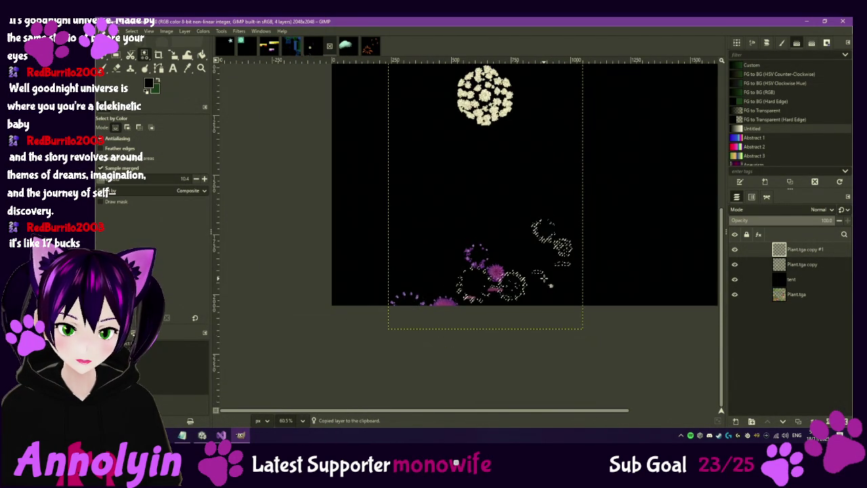
pyautogui.scroll(3, 543, 305)
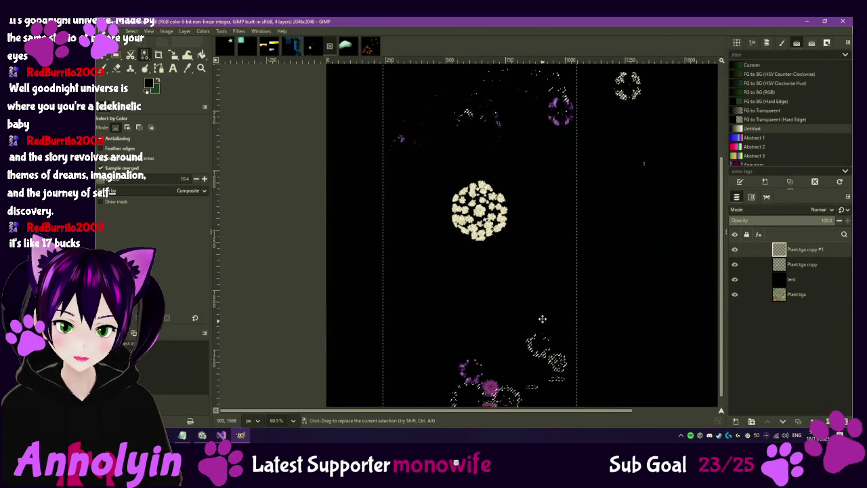
pyautogui.scroll(-2, 552, 298)
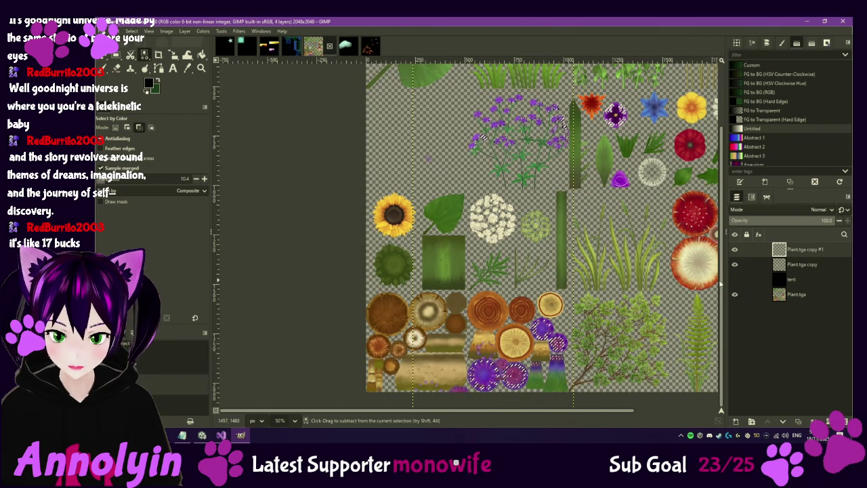
pyautogui.hotkey('ctrl', 'z')
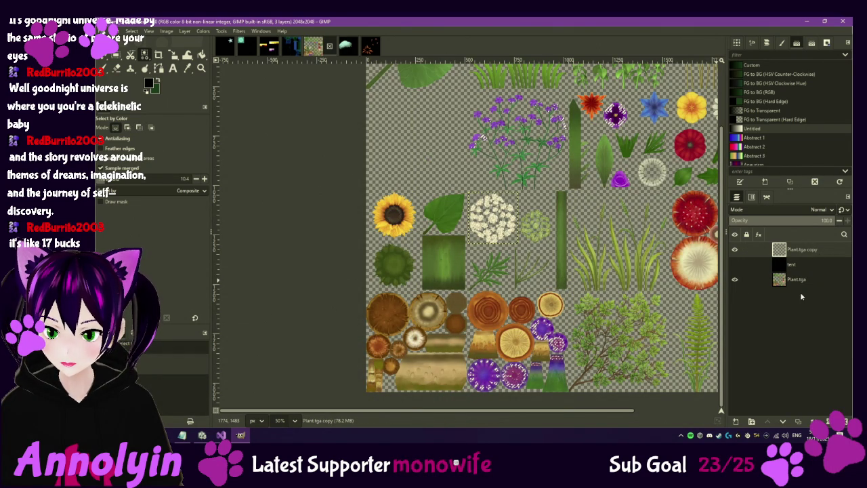
pyautogui.click(802, 288)
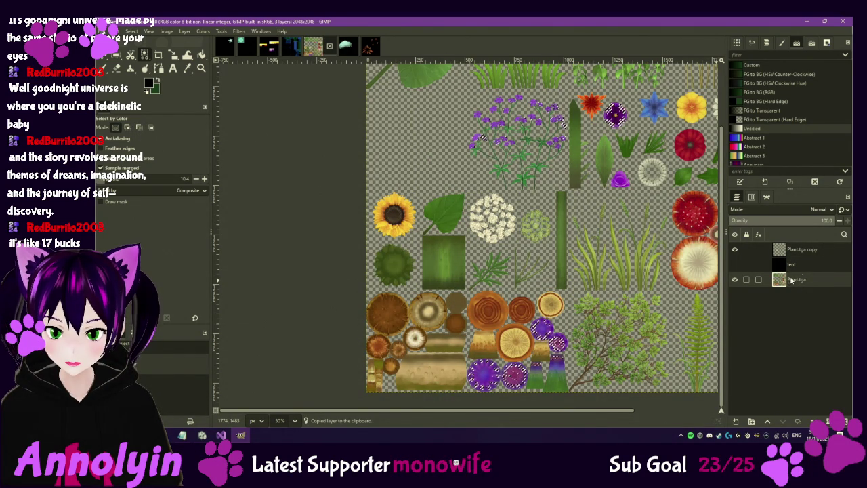
pyautogui.click(810, 253)
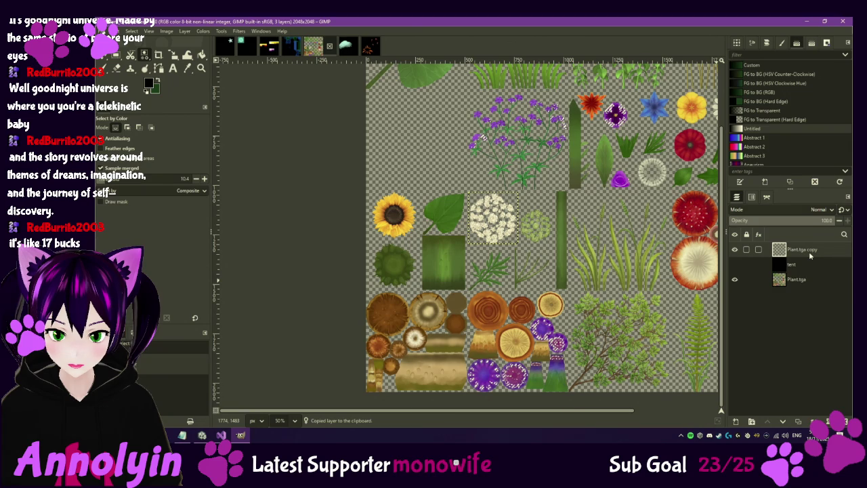
pyautogui.hotkey('ctrl', 'v')
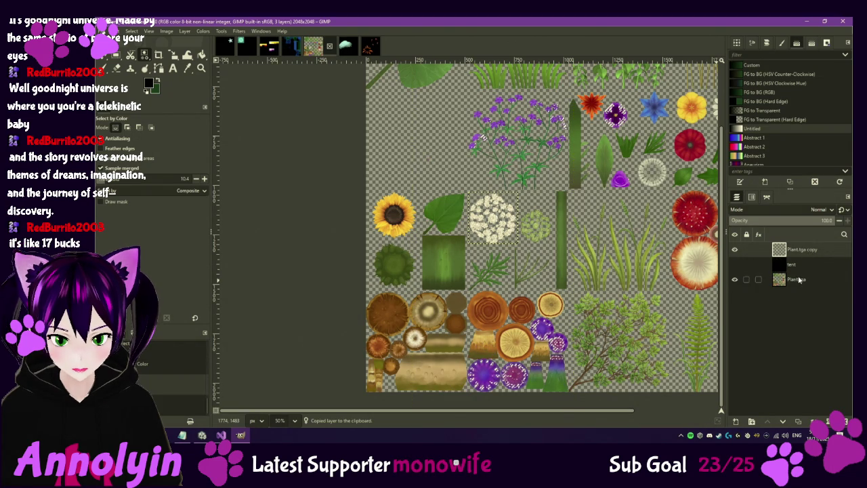
pyautogui.hotkey('ctrl', 'z')
pyautogui.click(735, 265)
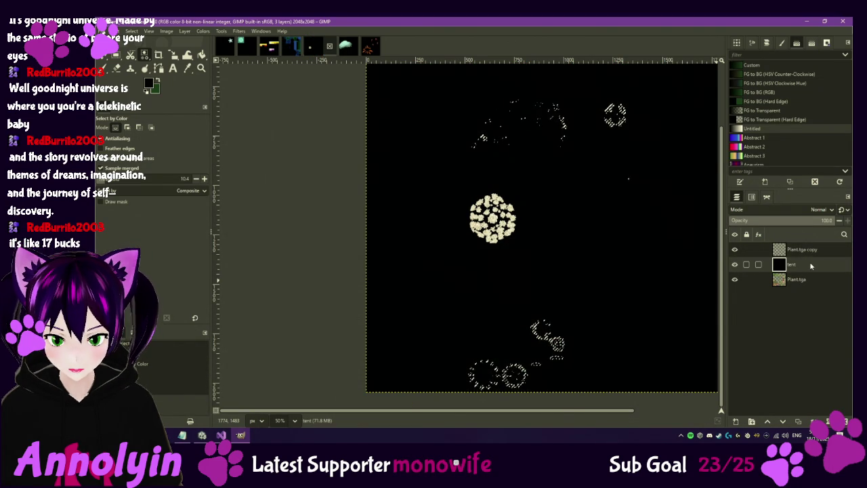
pyautogui.hotkey('ctrl', 'v')
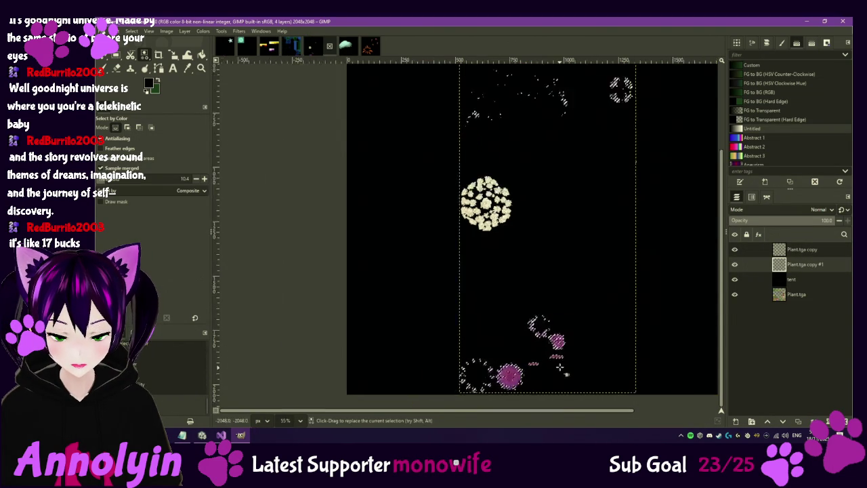
# Step: Check the spots against the black layer, export over Plant_E.tga, and return to Unity
pyautogui.keyDown('ctrl'); pyautogui.scroll(3, 554, 355); pyautogui.keyUp('ctrl')
pyautogui.keyDown('ctrl'); pyautogui.scroll(-2, 554, 352); pyautogui.keyUp('ctrl')
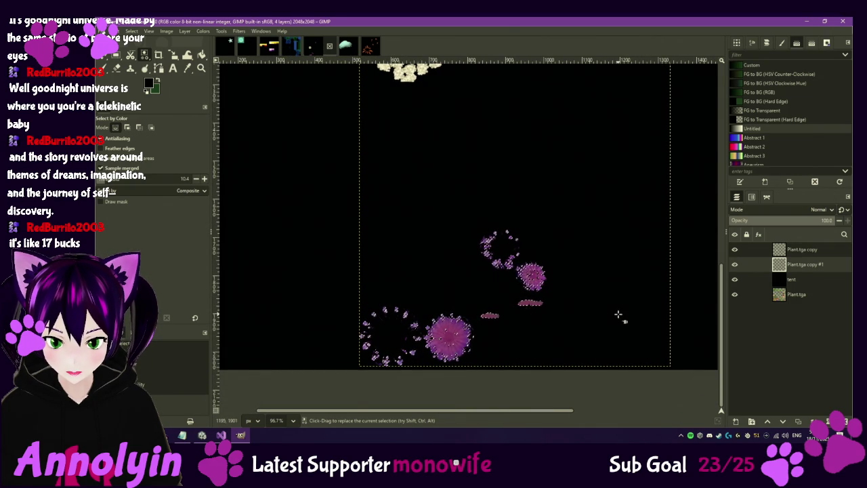
pyautogui.keyDown('ctrl'); pyautogui.scroll(2, 494, 325); pyautogui.keyUp('ctrl')
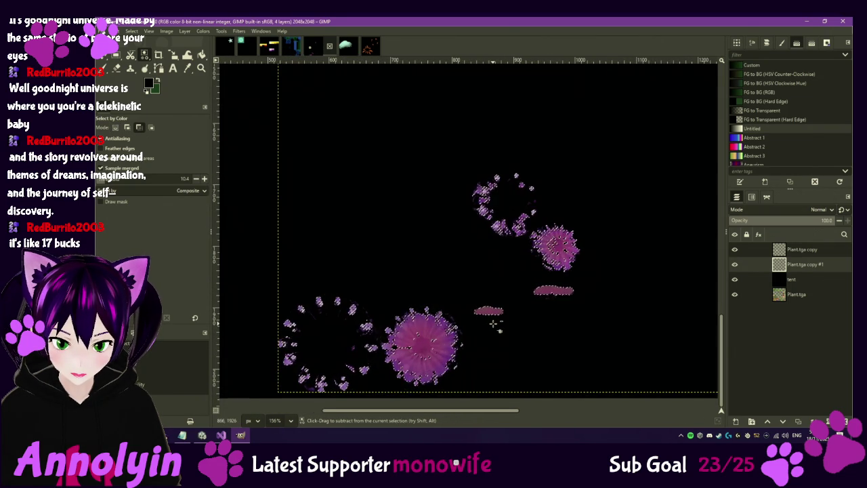
pyautogui.keyDown('ctrl'); pyautogui.scroll(-3, 493, 326); pyautogui.keyUp('ctrl')
pyautogui.keyDown('ctrl'); pyautogui.scroll(-2, 493, 326); pyautogui.keyUp('ctrl')
pyautogui.click(735, 279)
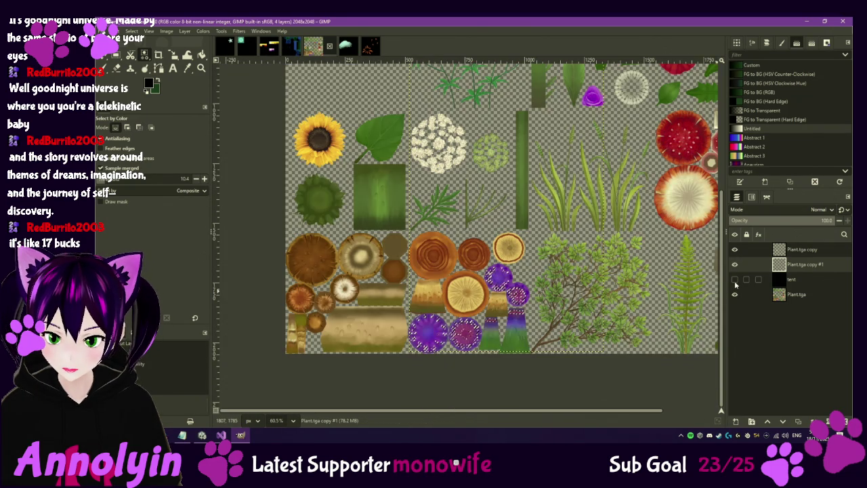
pyautogui.click(735, 279)
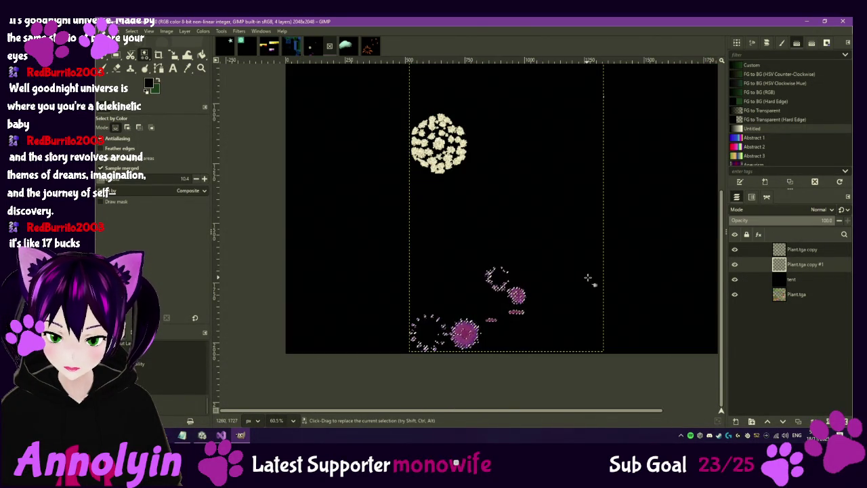
pyautogui.scroll(3, 586, 277)
pyautogui.keyDown('ctrl'); pyautogui.scroll(-2, 599, 340); pyautogui.keyUp('ctrl')
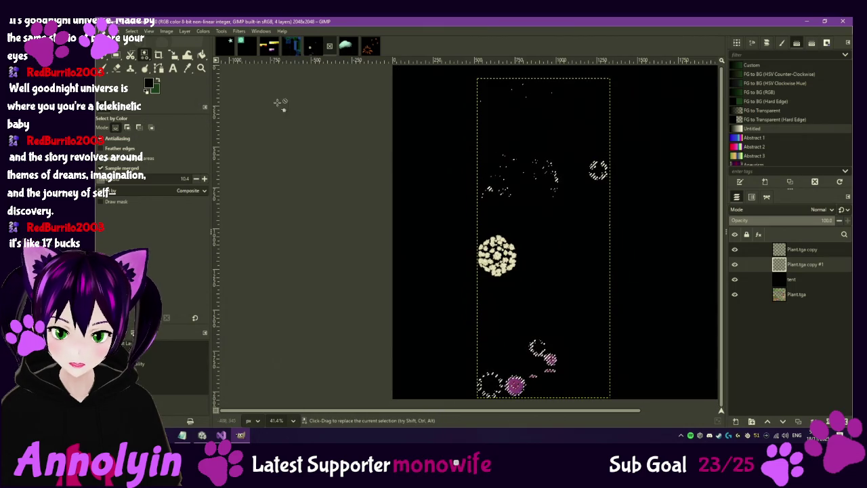
pyautogui.click(106, 31)
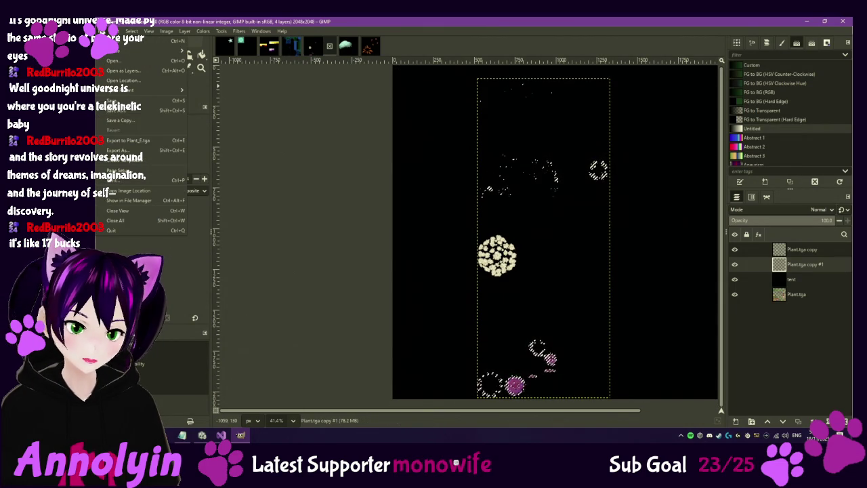
pyautogui.click(128, 141)
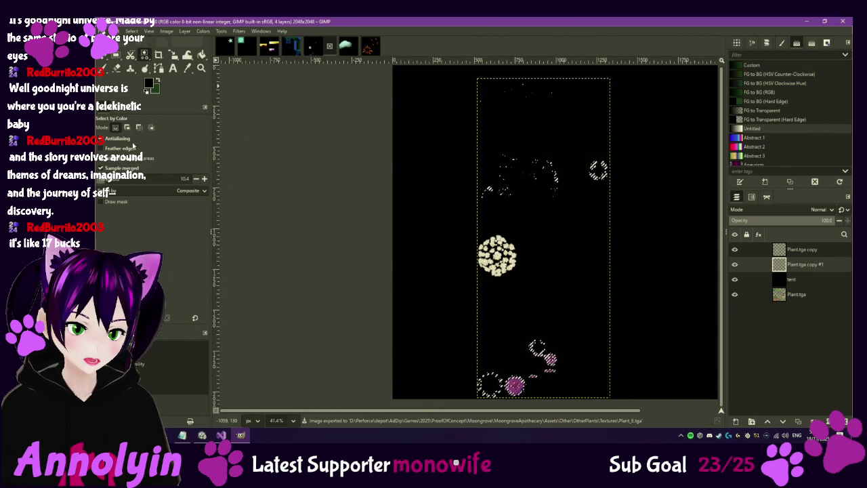
pyautogui.click(203, 435)
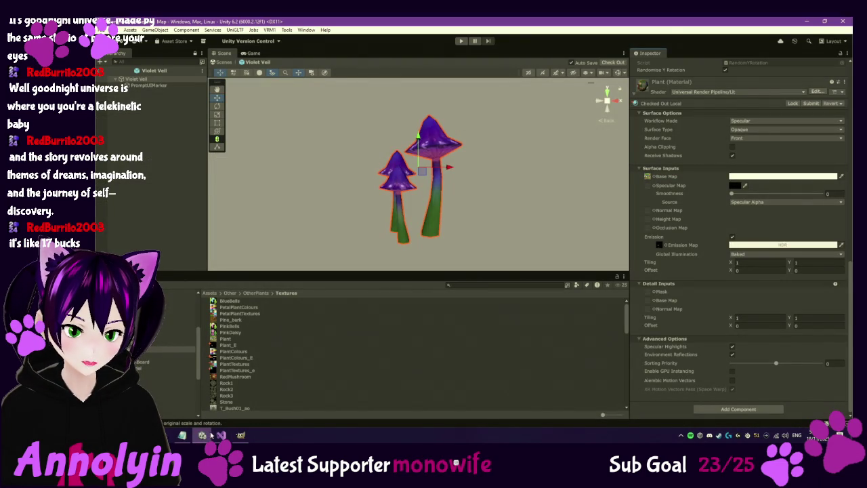
# Step: Check the mushroom emission colour, leave the prefab for the Map scene, and start Play mode
pyautogui.moveTo(435, 125)
pyautogui.mouseDown()
pyautogui.moveTo(426, 234)
pyautogui.moveTo(463, 251)
pyautogui.moveTo(453, 204)
pyautogui.moveTo(478, 215)
pyautogui.moveTo(427, 77)
pyautogui.mouseUp()
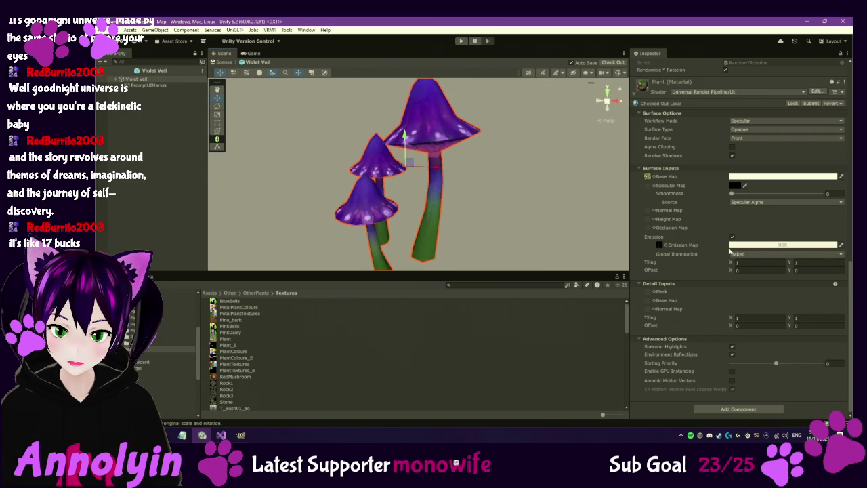
pyautogui.click(765, 245)
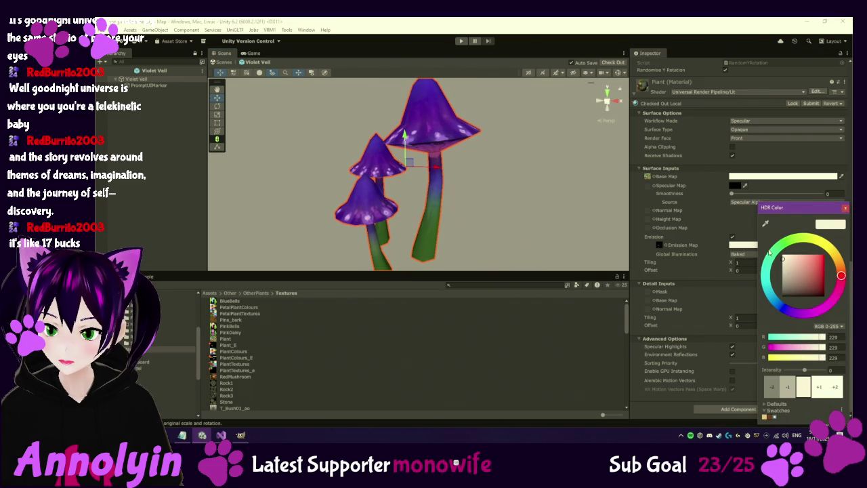
pyautogui.click(223, 62)
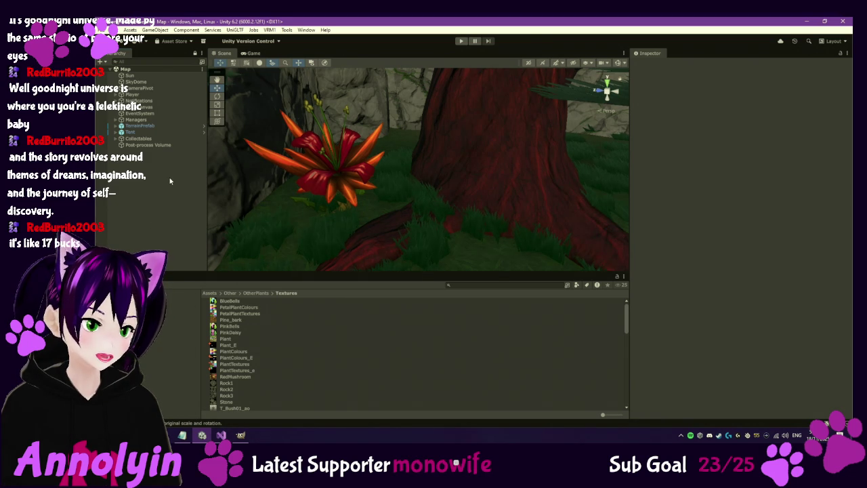
pyautogui.click(461, 41)
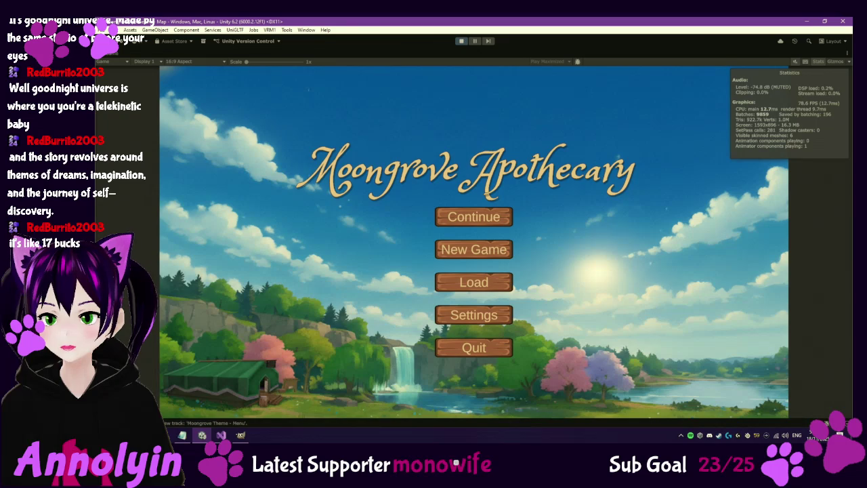
# Step: Continue the saved game, sleep in the bed until Night, and walk toward the door
pyautogui.click(473, 216)
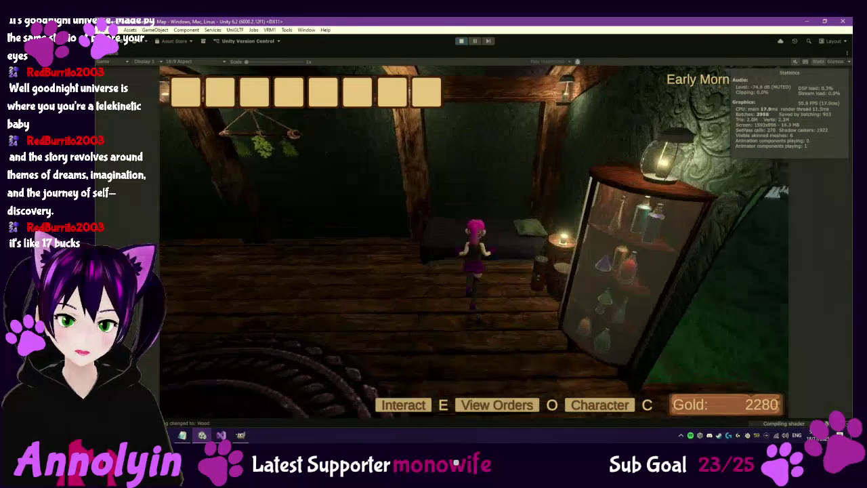
pyautogui.press('e')
pyautogui.click(512, 276)
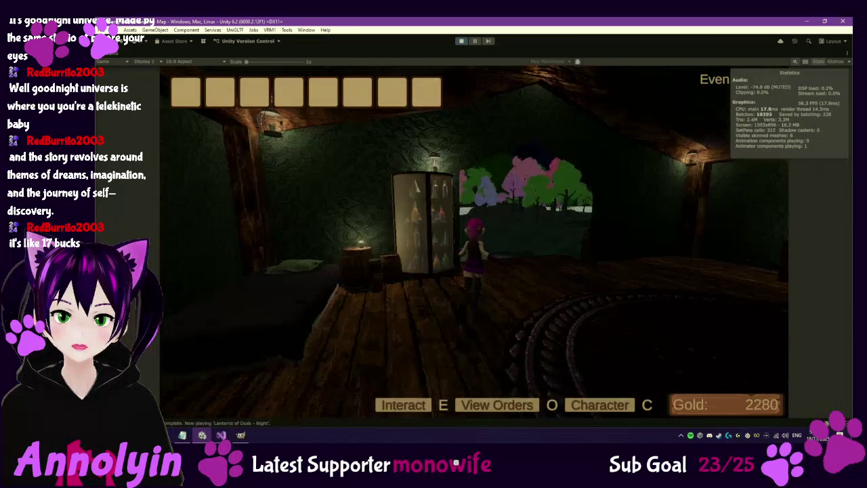
pyautogui.press('w')
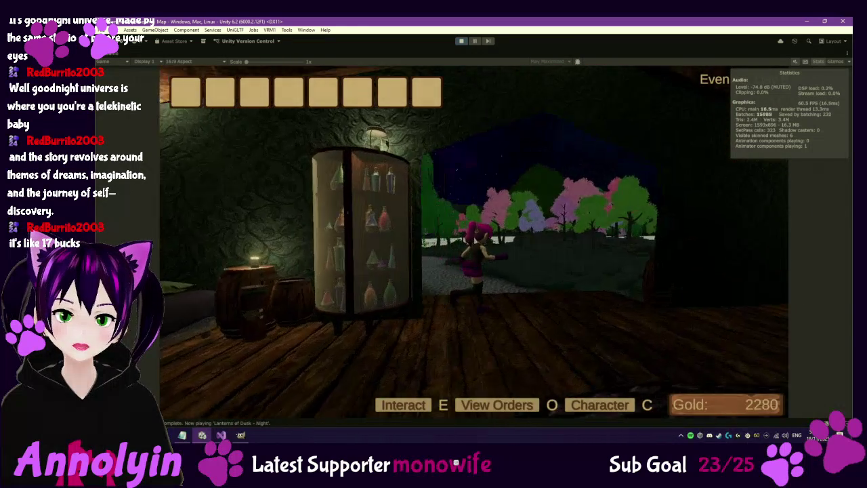
# Step: Run past the Duskpetal, campfire and Brush Sage through the night forest to the glowing cliff plants
pyautogui.press('w')
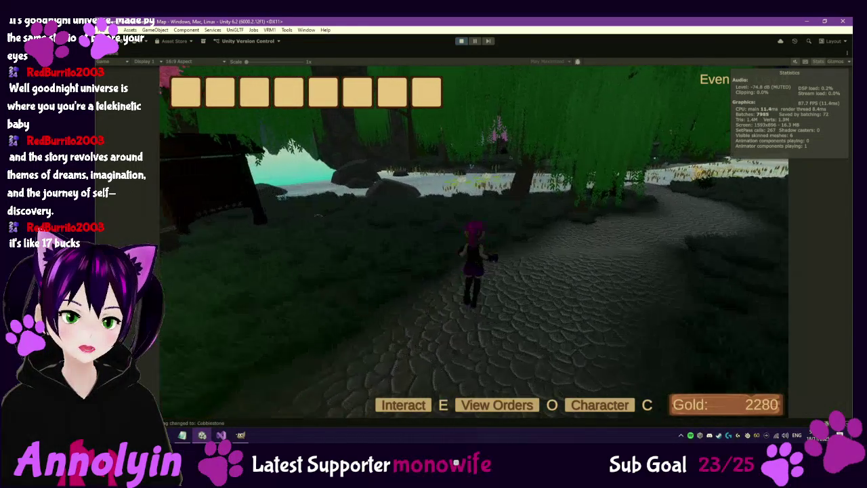
pyautogui.press('w')
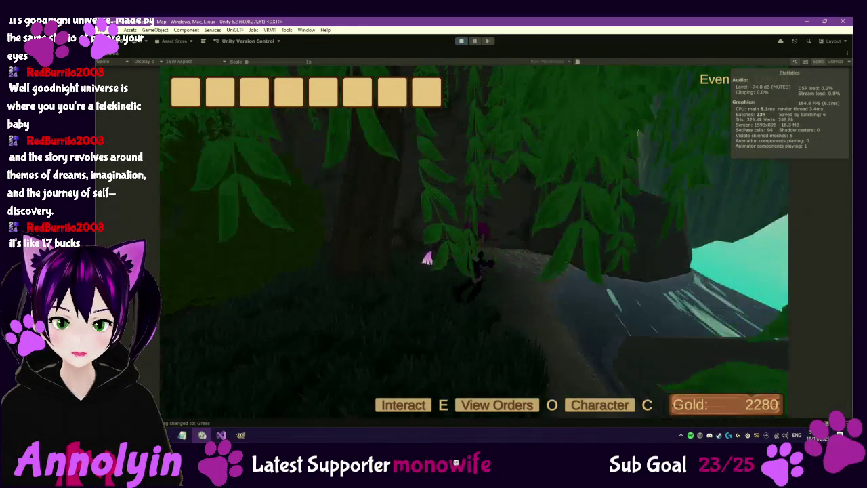
pyautogui.press('w')
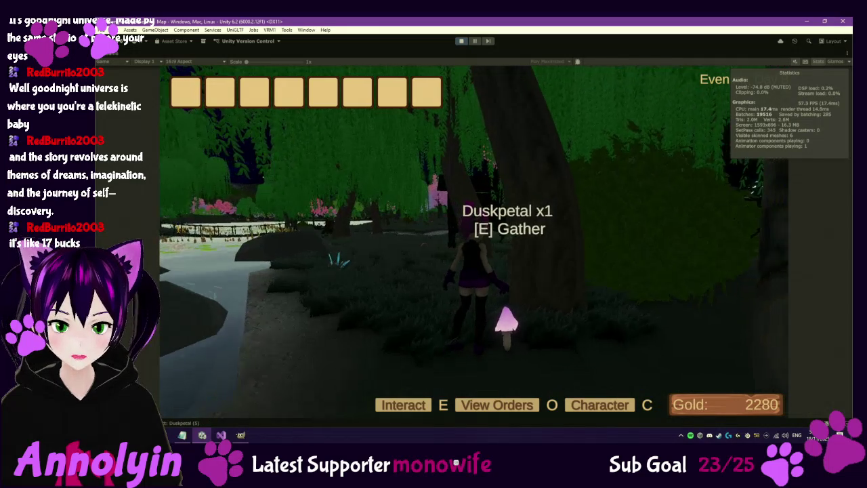
pyautogui.press('w')
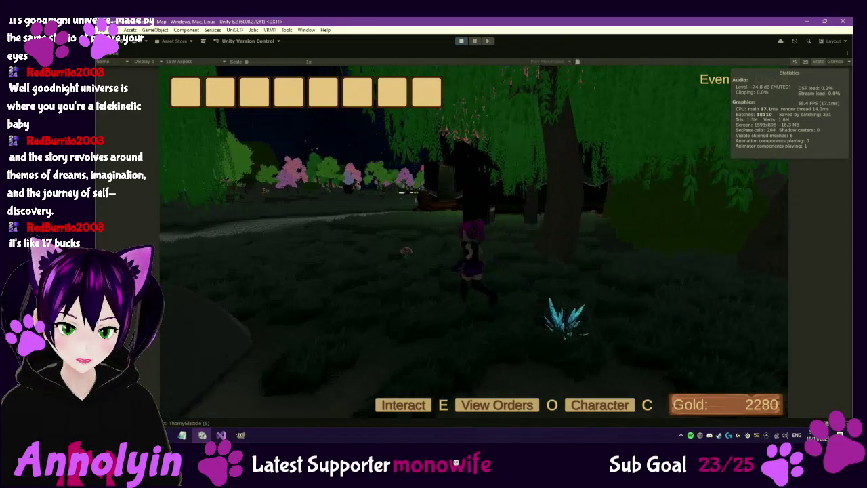
pyautogui.press('w')
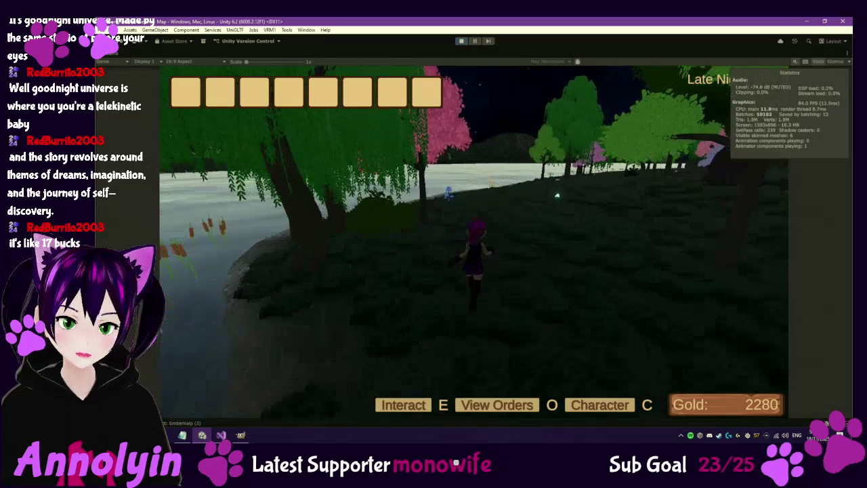
pyautogui.press('w')
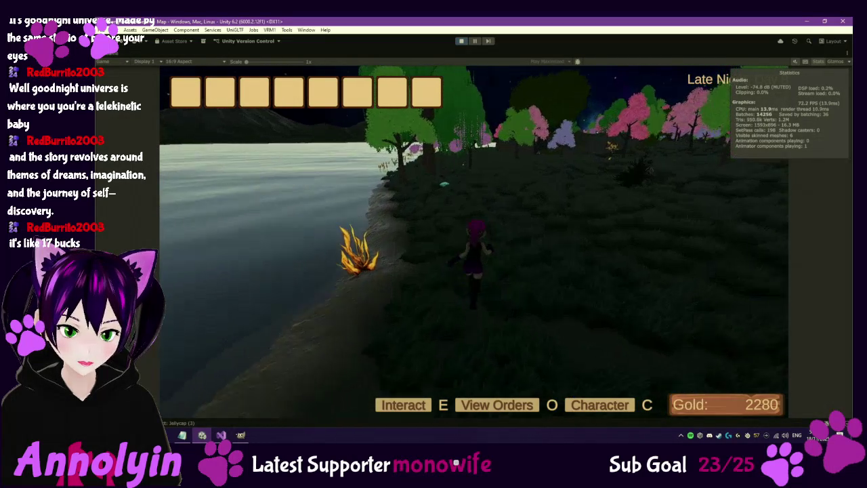
pyautogui.press('w')
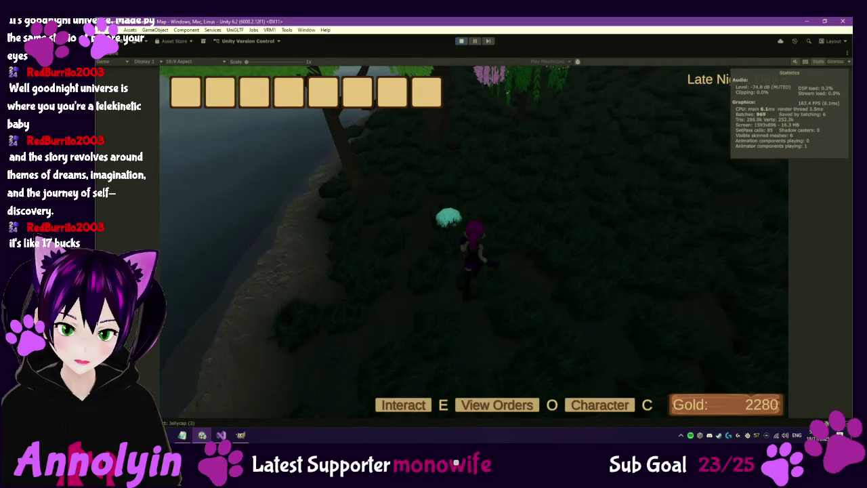
pyautogui.press('w')
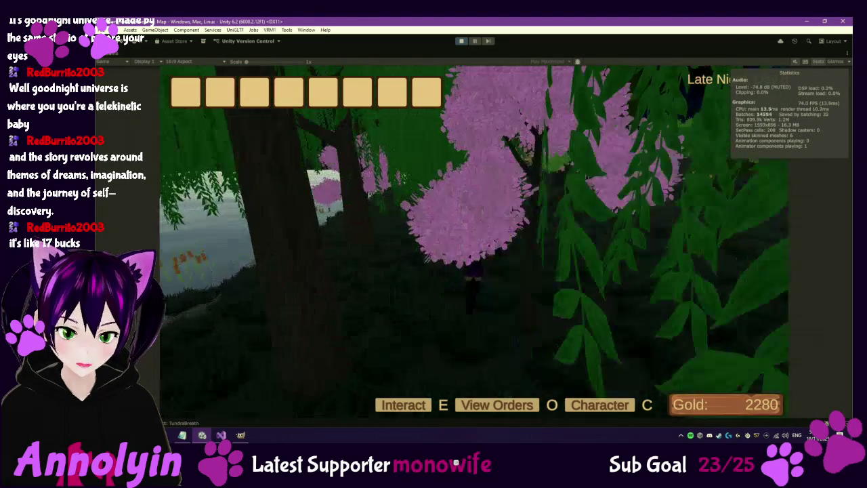
pyautogui.press('w')
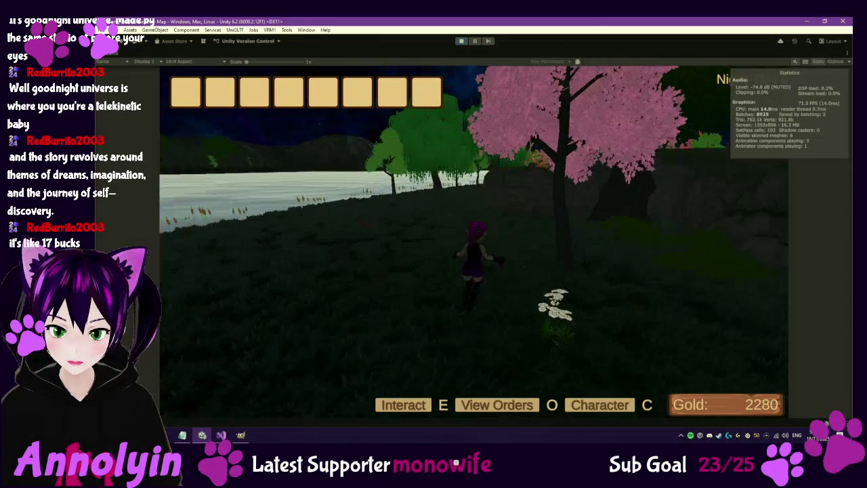
pyautogui.press('w')
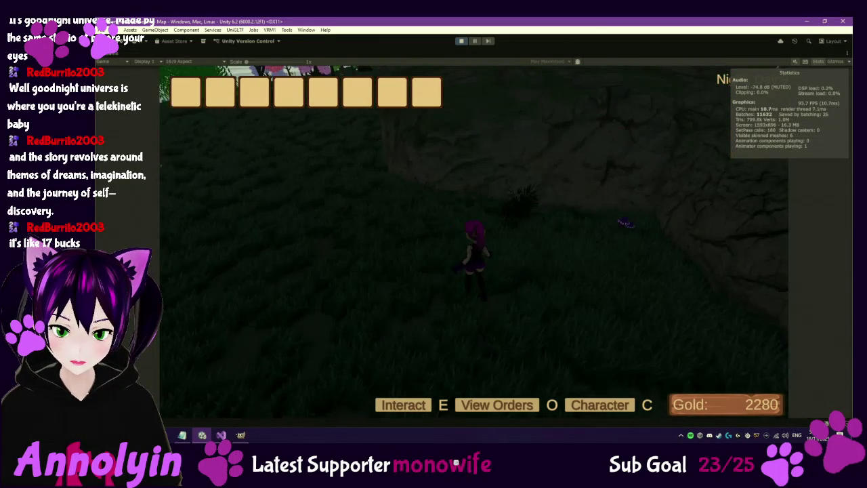
pyautogui.press('w')
pyautogui.press('w')
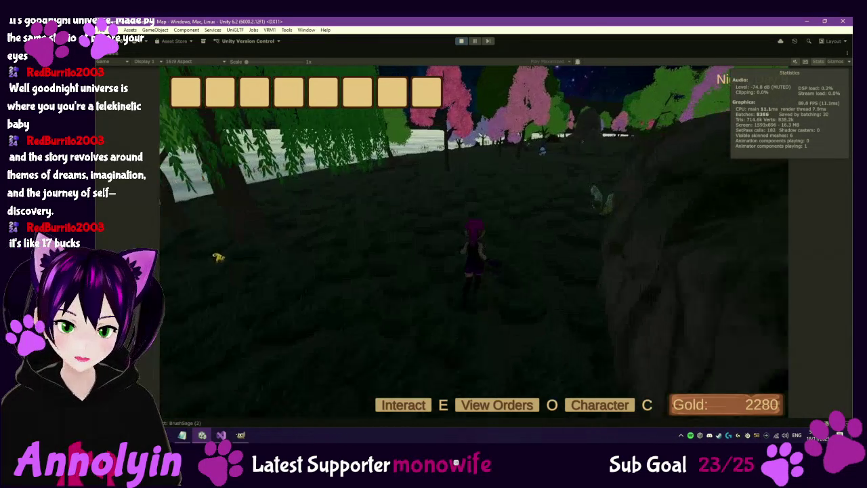
pyautogui.press('w')
pyautogui.press('w')
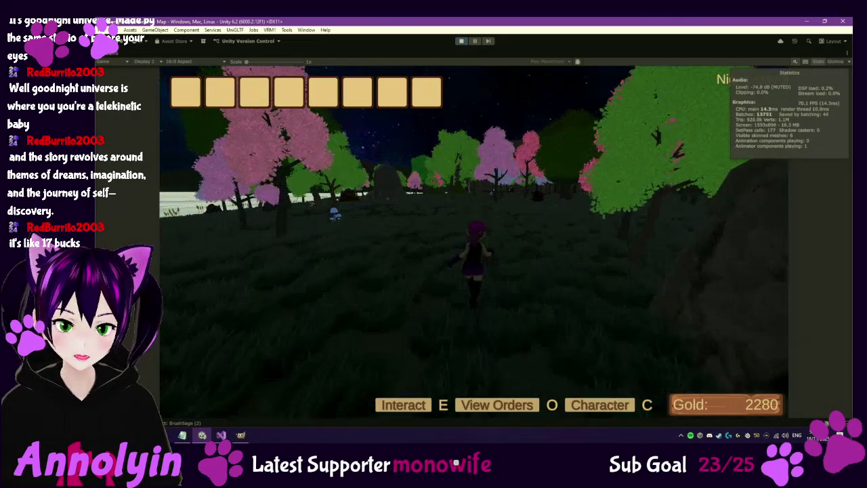
pyautogui.press('w')
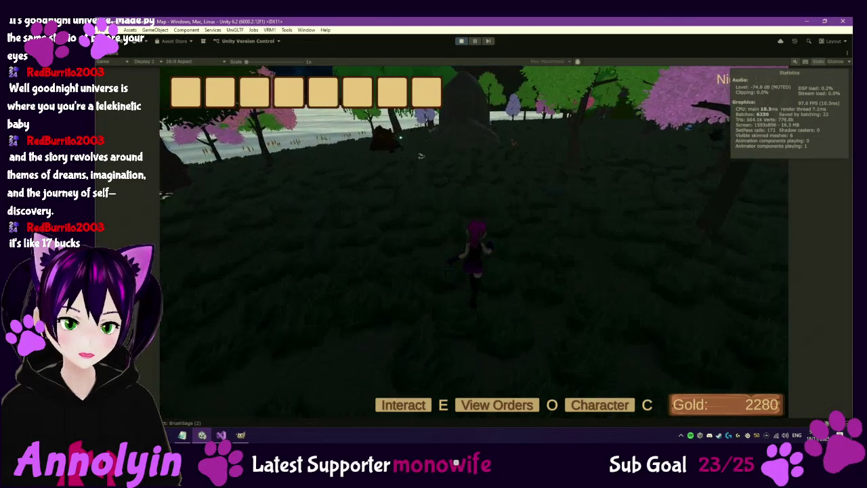
pyautogui.press('w')
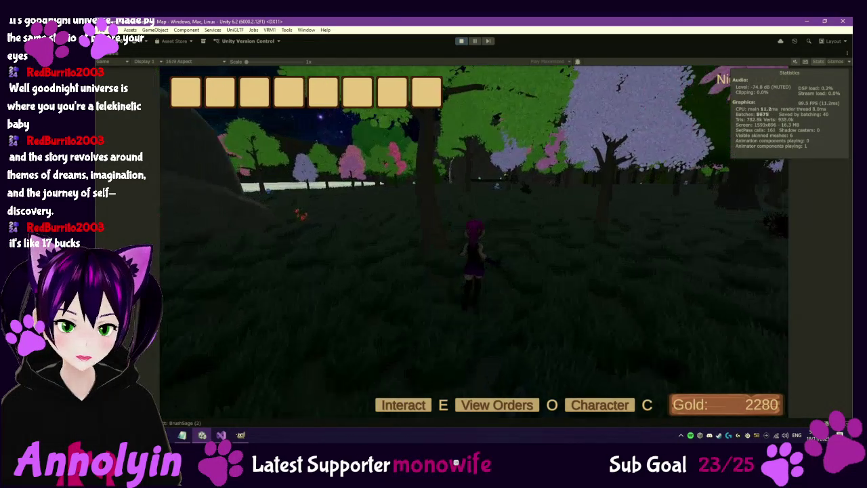
pyautogui.press('w')
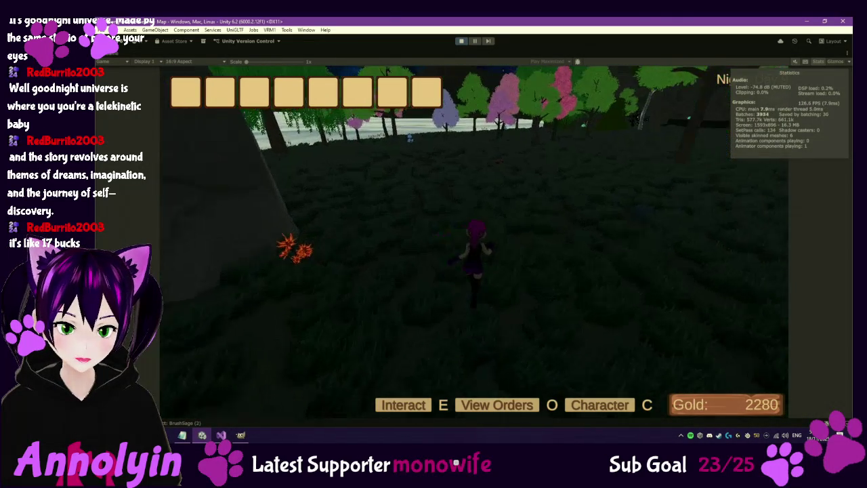
pyautogui.press('w')
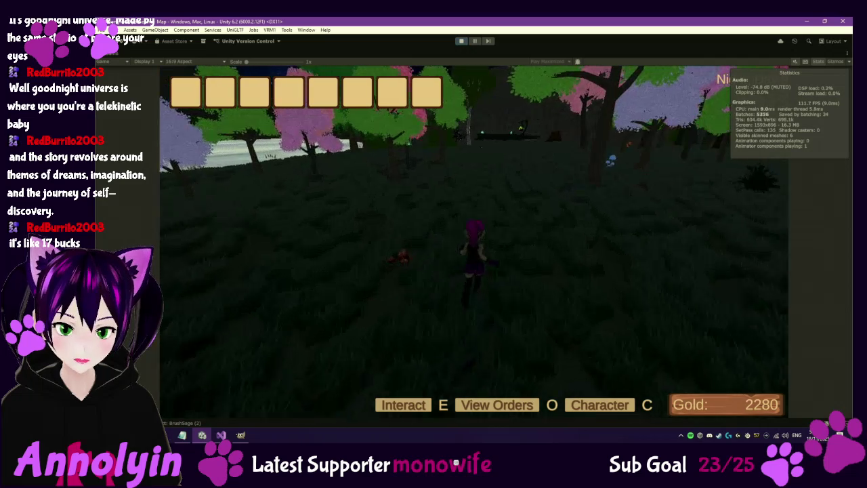
pyautogui.press('w')
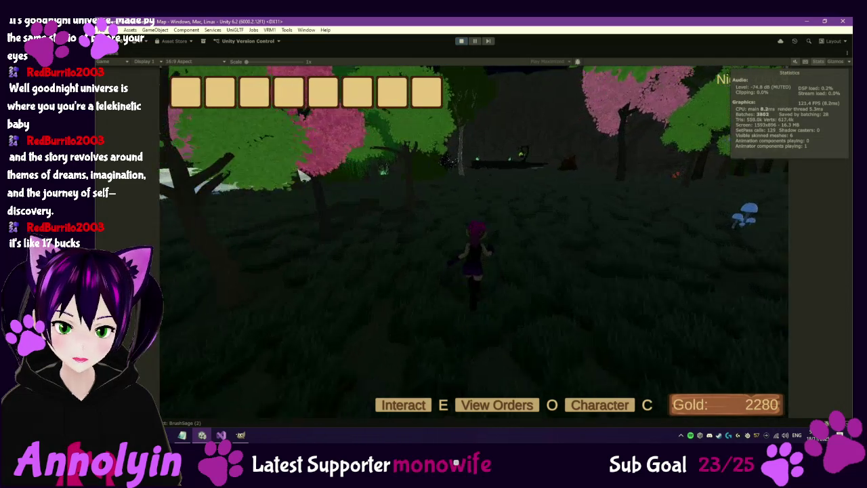
pyautogui.press('w')
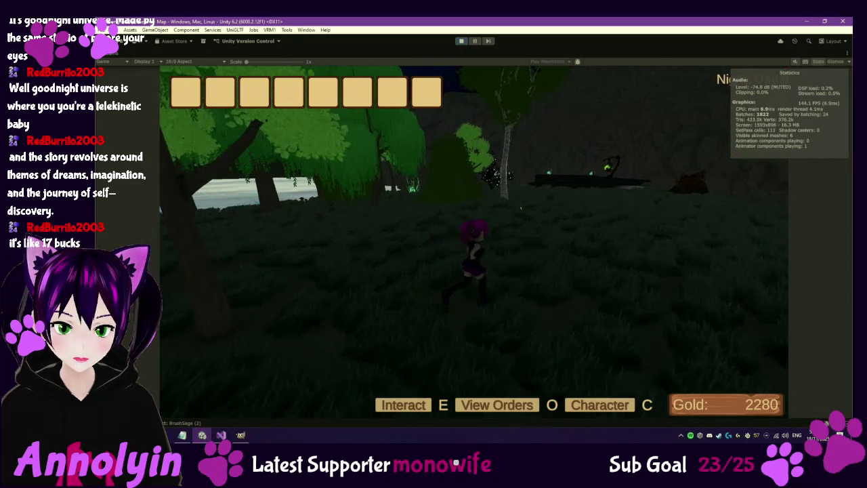
pyautogui.press('w')
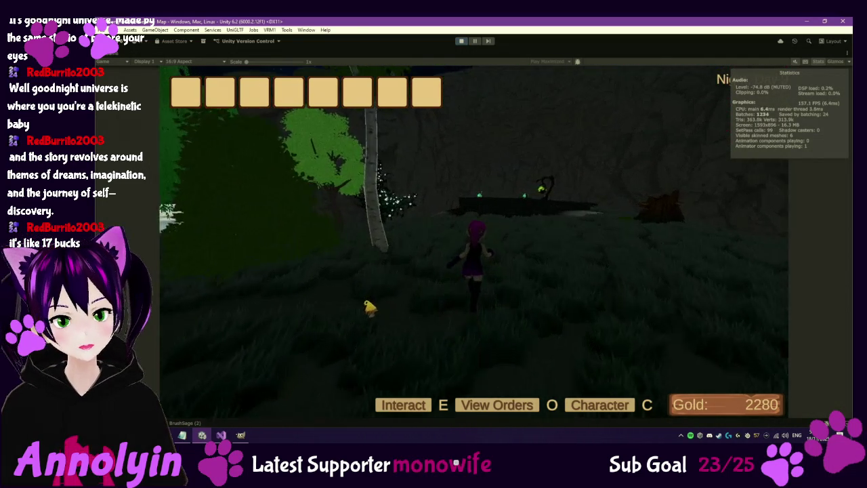
pyautogui.press('w')
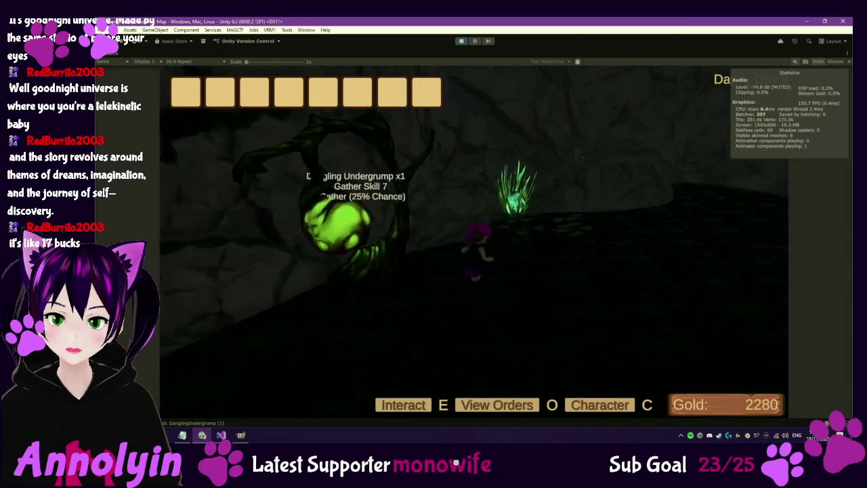
# Step: Run past the glowing Undergrump and grass bushes, out of the cave into the morning forest
pyautogui.press('w')
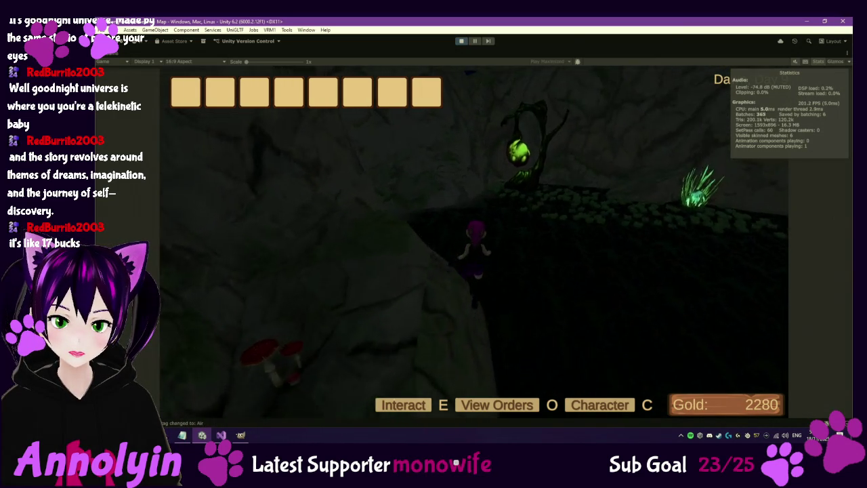
pyautogui.press('w')
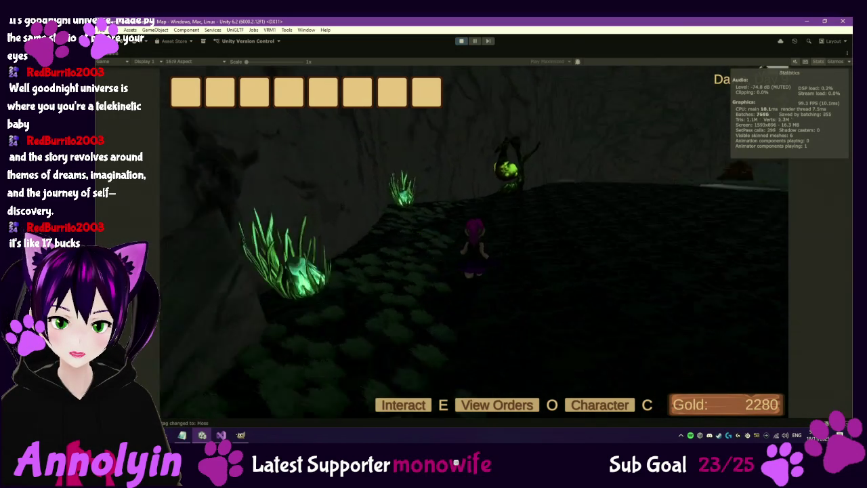
pyautogui.press('w')
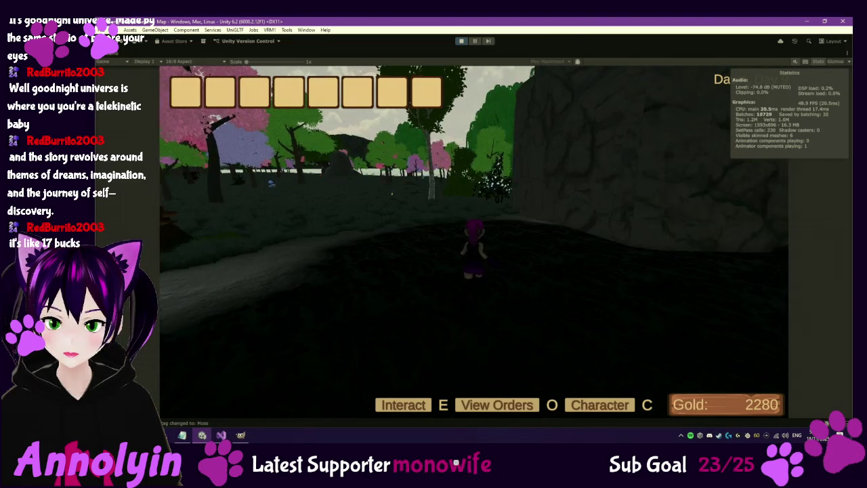
pyautogui.press('w')
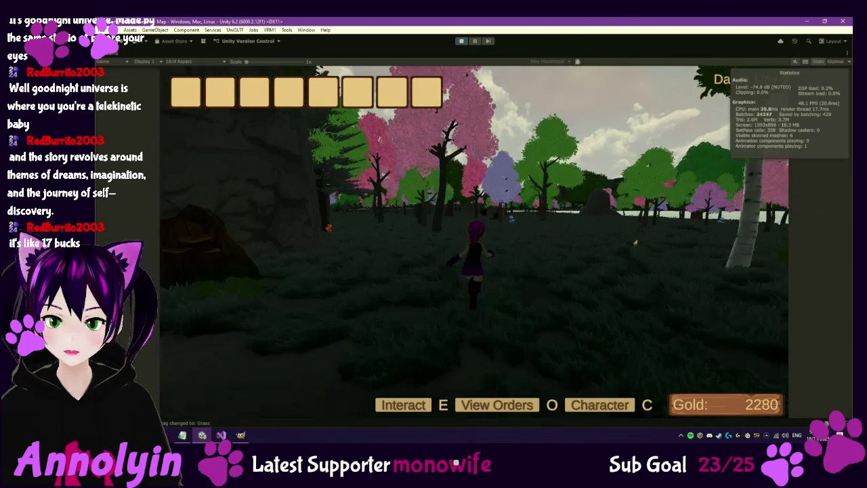
pyautogui.press('w')
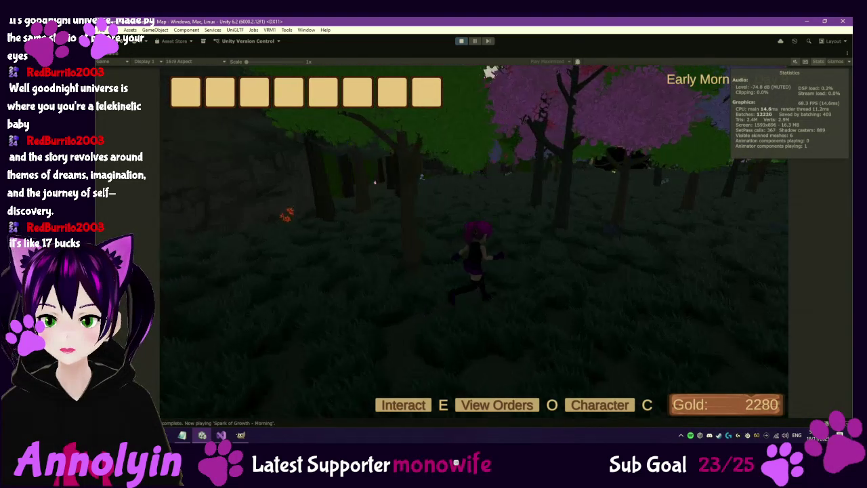
pyautogui.press('w')
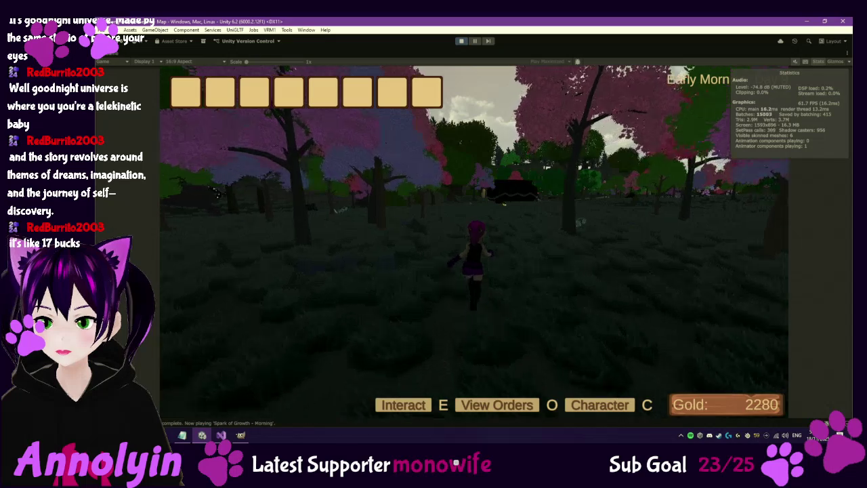
pyautogui.press('w')
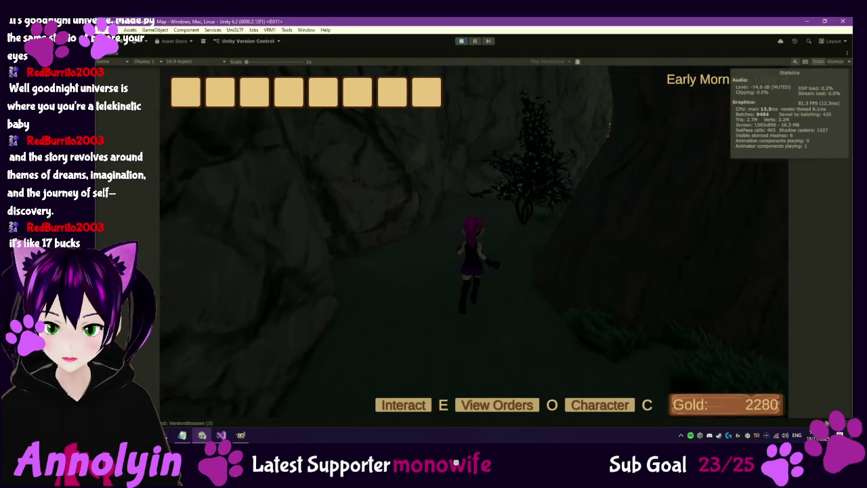
pyautogui.press('w')
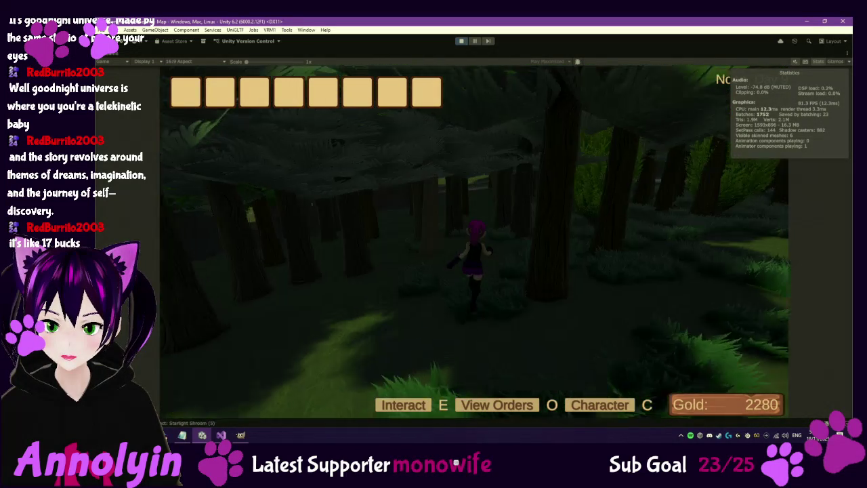
# Step: Run through the ravine and pink-tree clearing, pause the game with Escape, then stop Play mode
pyautogui.press('w')
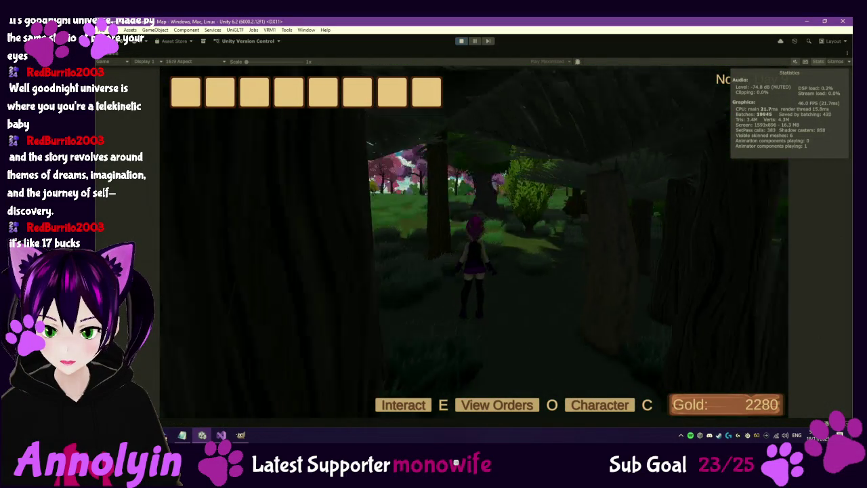
pyautogui.press('w')
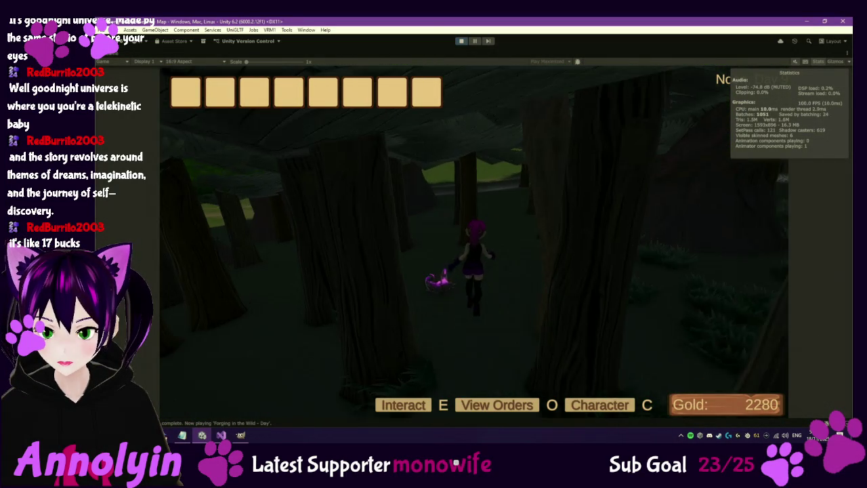
pyautogui.press('w')
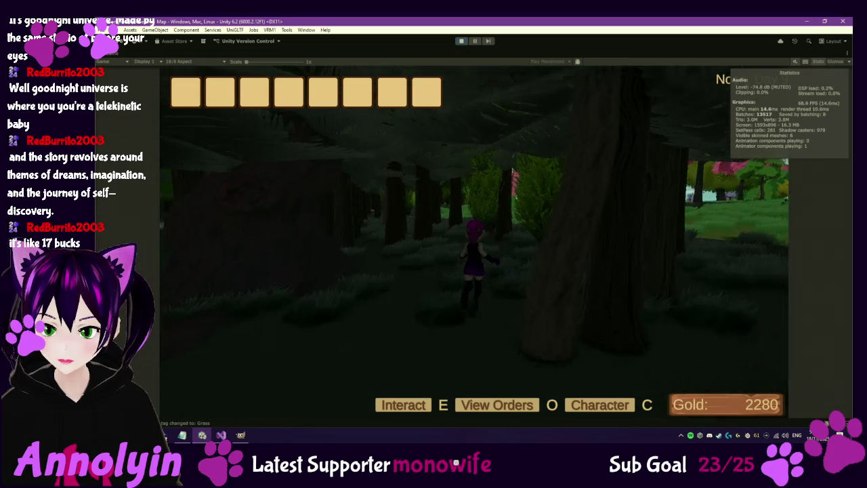
pyautogui.press('w')
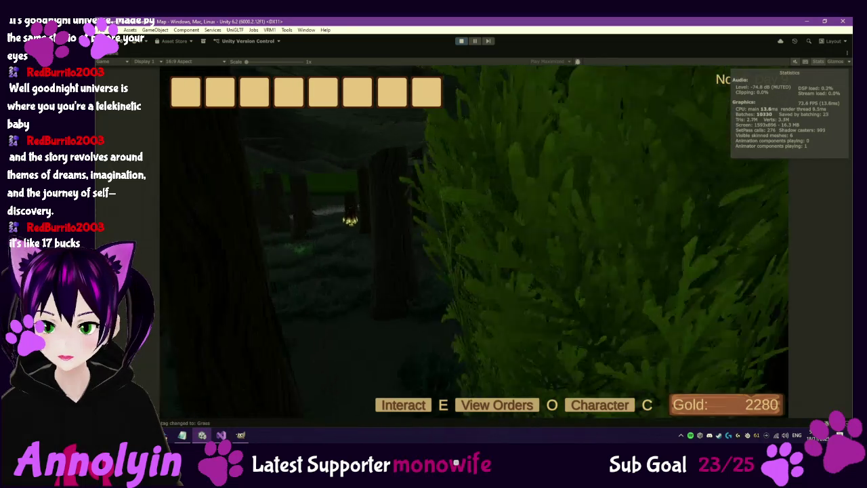
pyautogui.press('w')
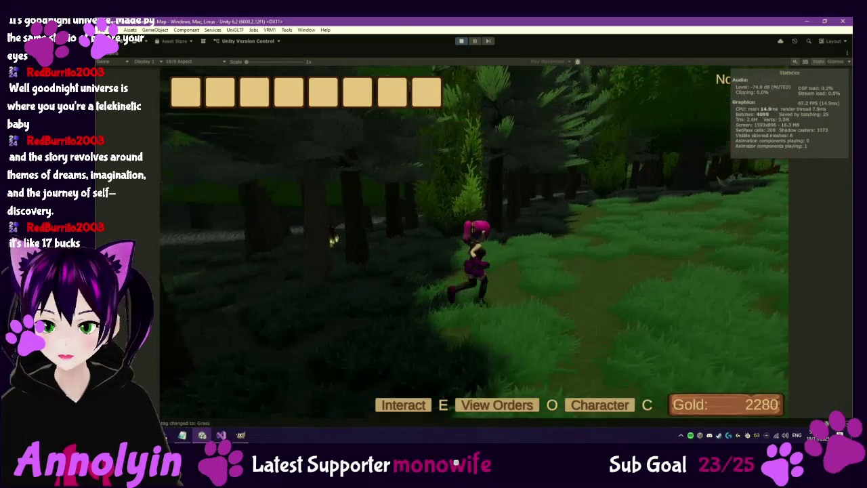
pyautogui.press('w')
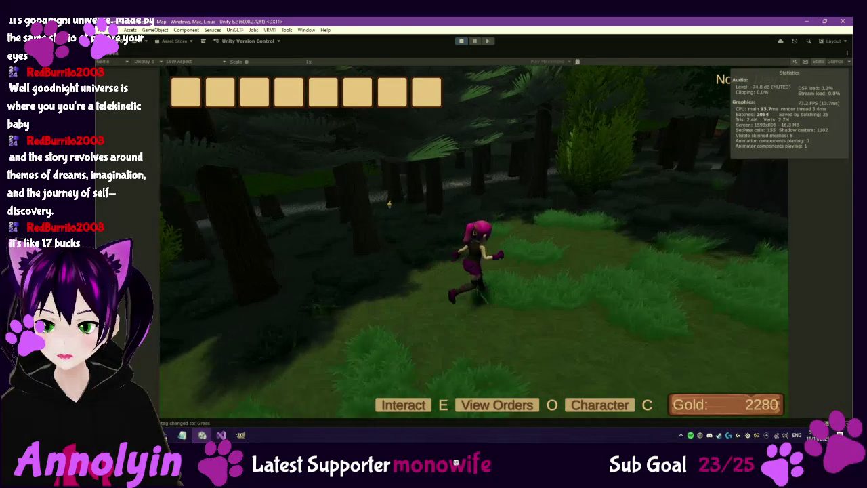
pyautogui.press('Escape')
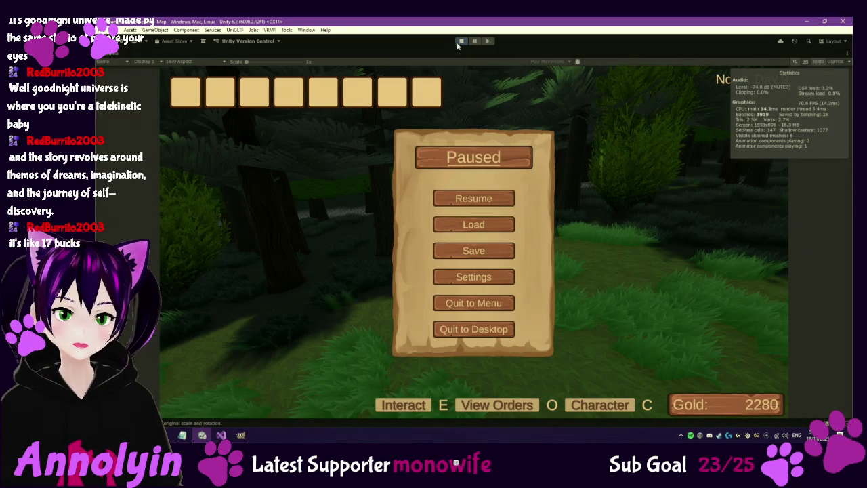
pyautogui.click(461, 42)
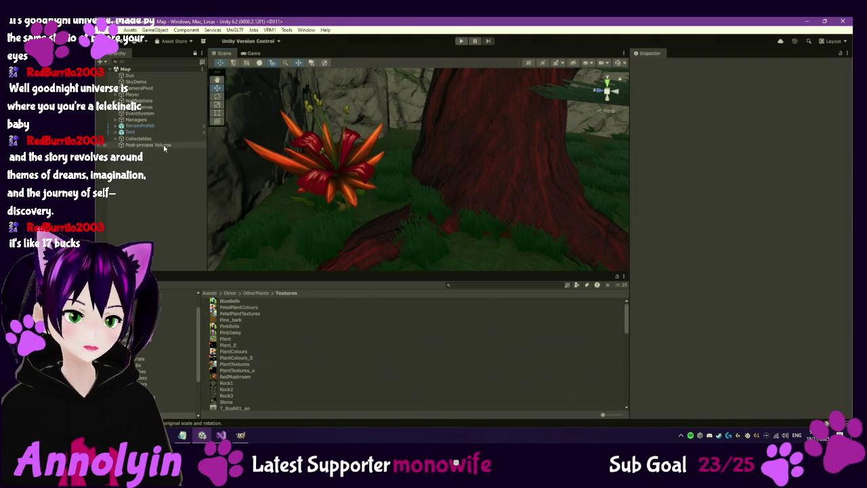
# Step: Expand TerrainPrefab, select Main Terrain and frame it in the Scene view
pyautogui.click(139, 126)
pyautogui.click(117, 126)
pyautogui.click(143, 151)
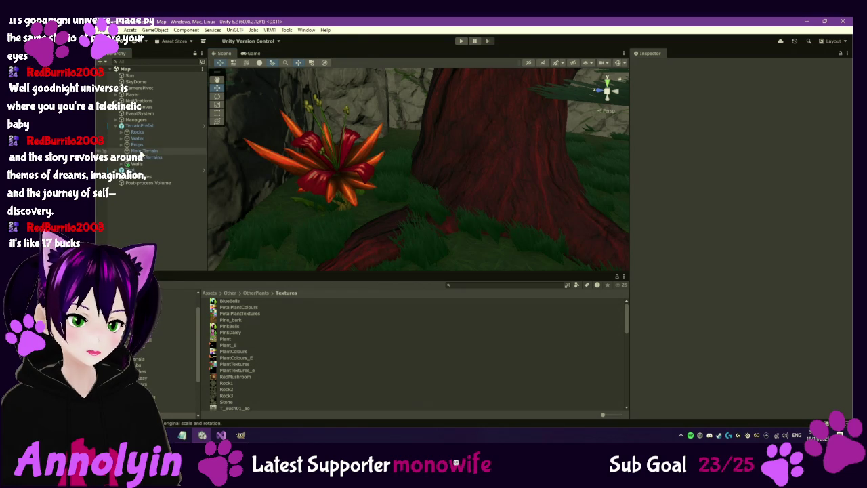
pyautogui.press('f')
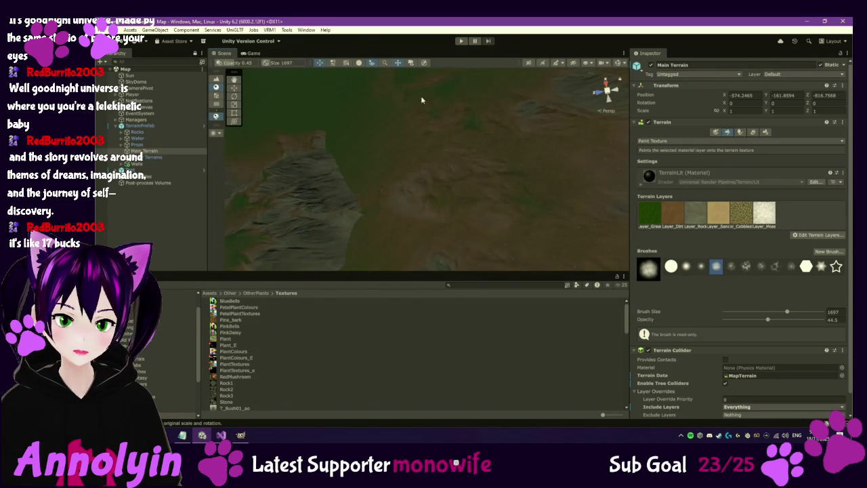
# Step: Shrink the terrain paint brush size from 1697 to 40
pyautogui.scroll(10, 488, 192)
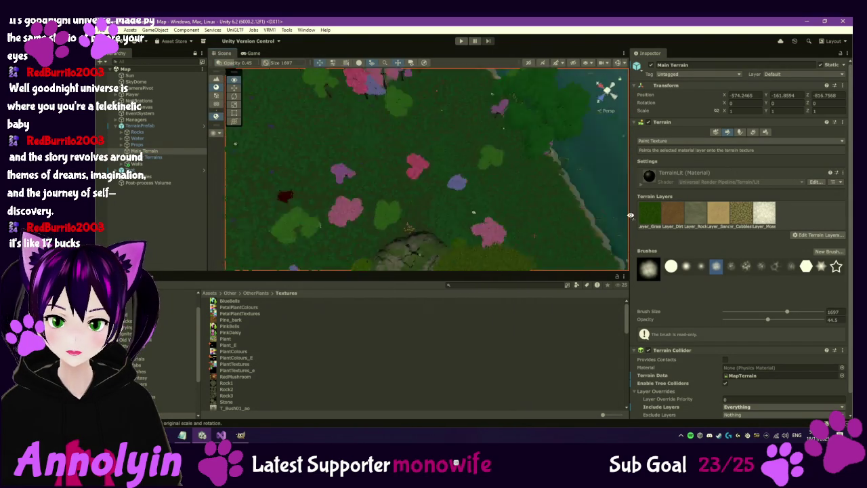
pyautogui.scroll(-10, 474, 155)
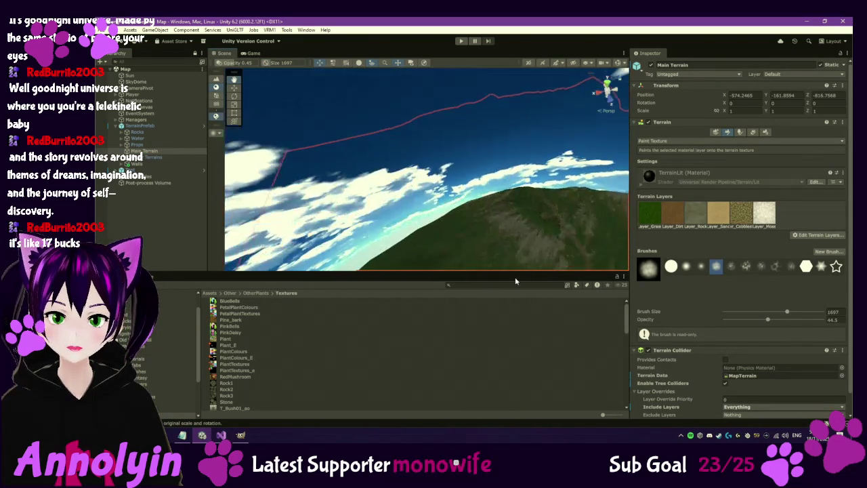
pyautogui.scroll(-2, 460, 173)
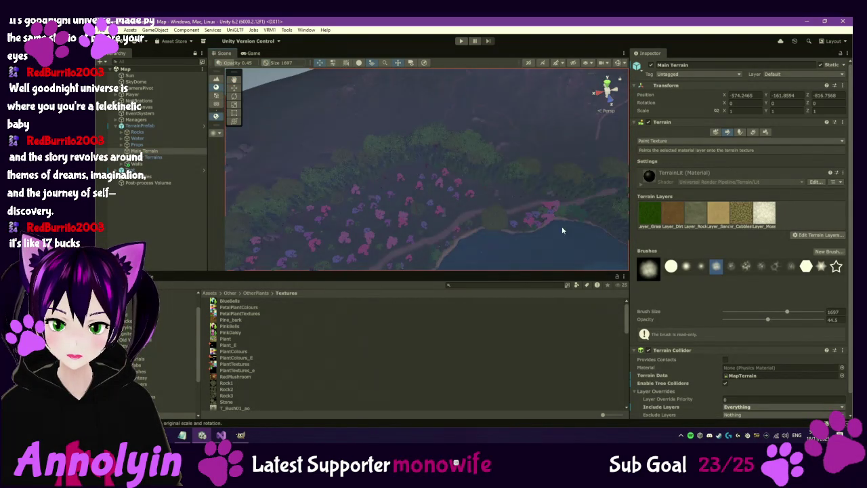
pyautogui.moveTo(787, 312); pyautogui.dragTo(732, 312)
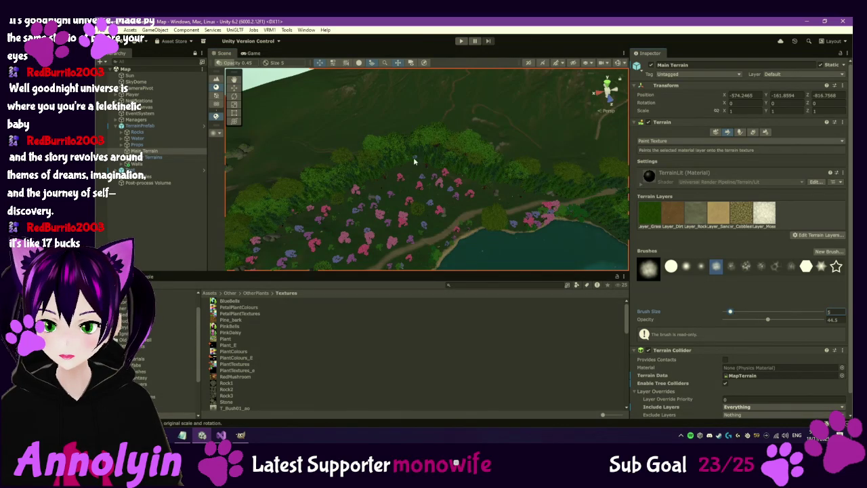
pyautogui.scroll(3, 410, 188)
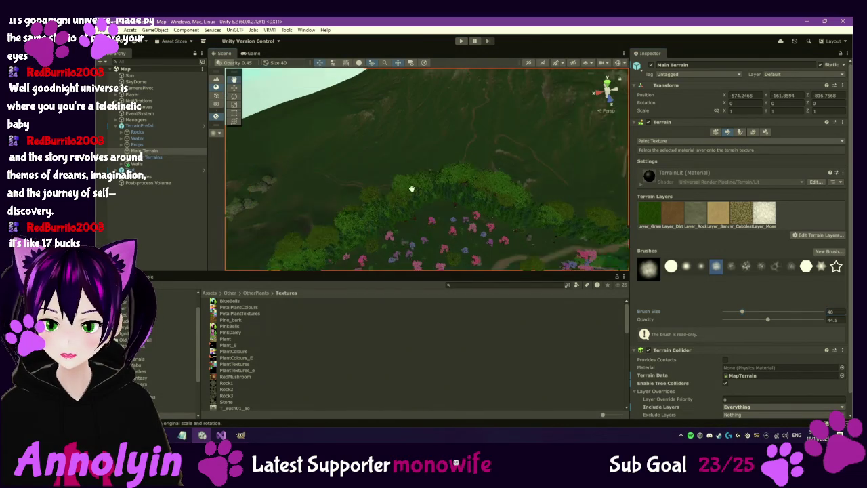
# Step: Pick the Layer_Grass terrain layer, then open the Resources/Placeables/Collectables folder of herb prefabs
pyautogui.scroll(-4, 411, 188)
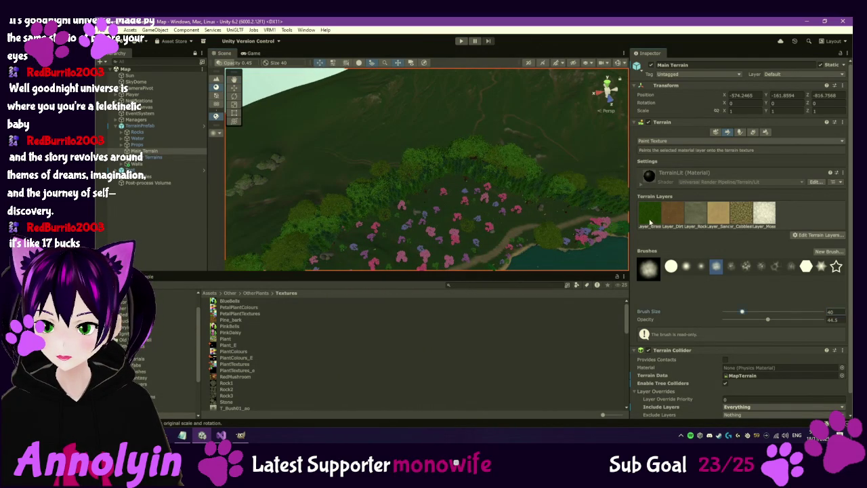
pyautogui.click(650, 215)
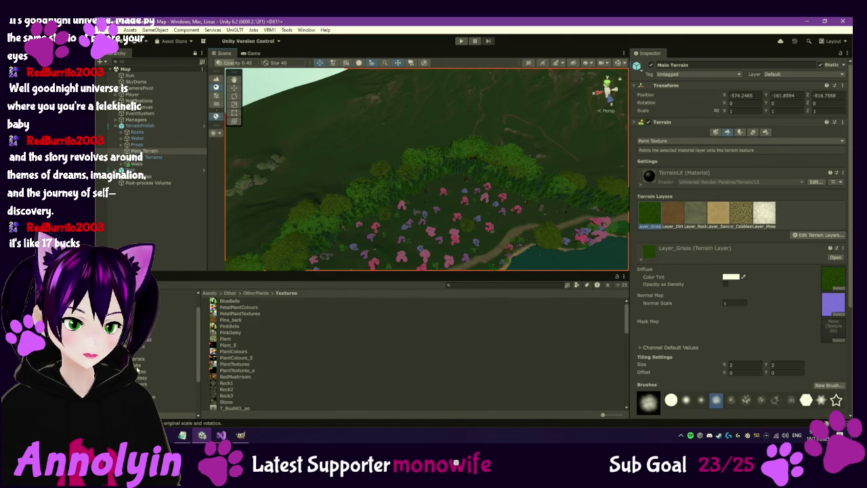
pyautogui.scroll(-3, 149, 353)
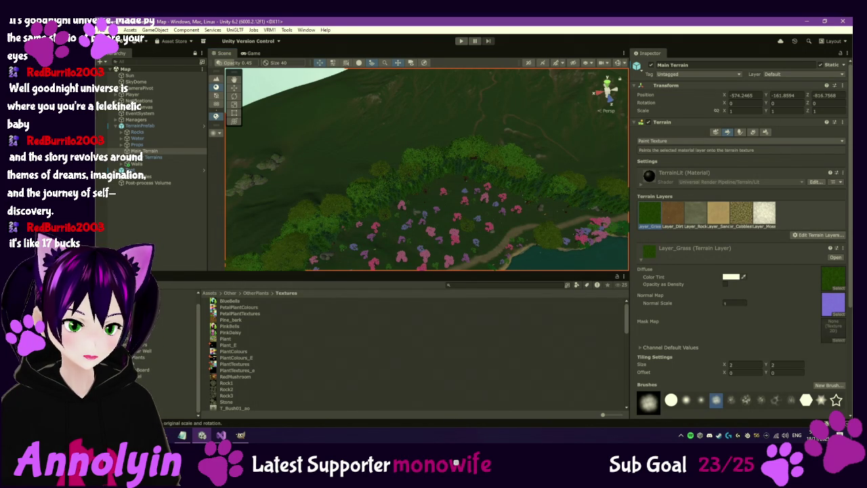
pyautogui.click(176, 414)
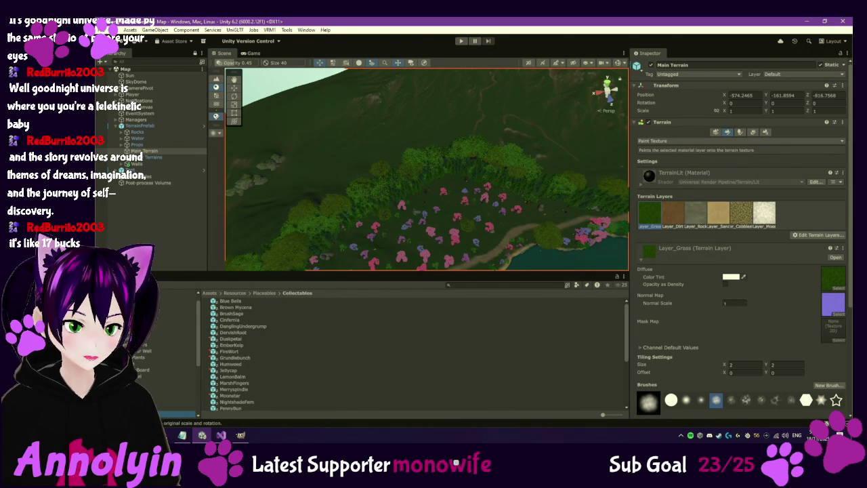
# Step: Set the Grundlebunch prefab's scale to 2 on X, Y and Z, then return to the Map scene
pyautogui.doubleClick(233, 358)
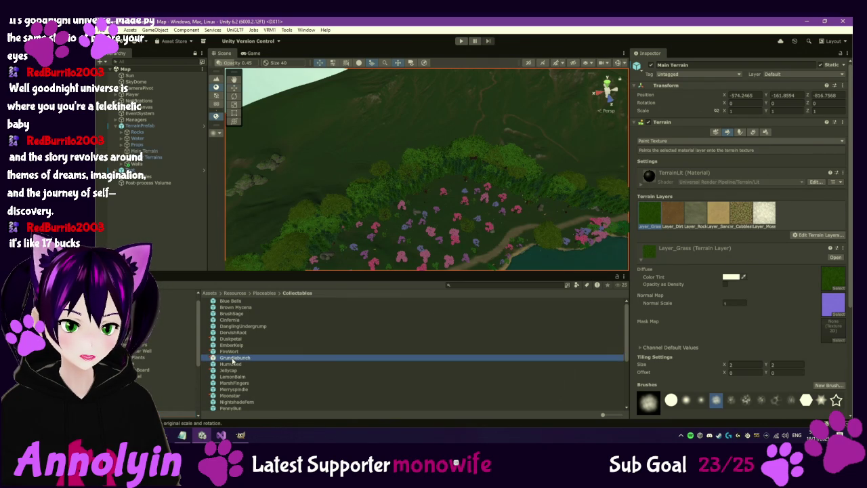
pyautogui.click(751, 111)
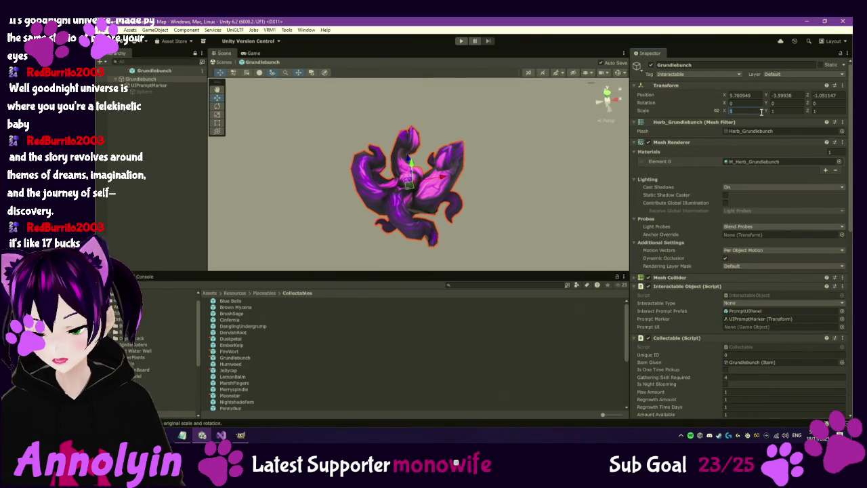
pyautogui.write('22')
pyautogui.press('Tab')
pyautogui.write('2')
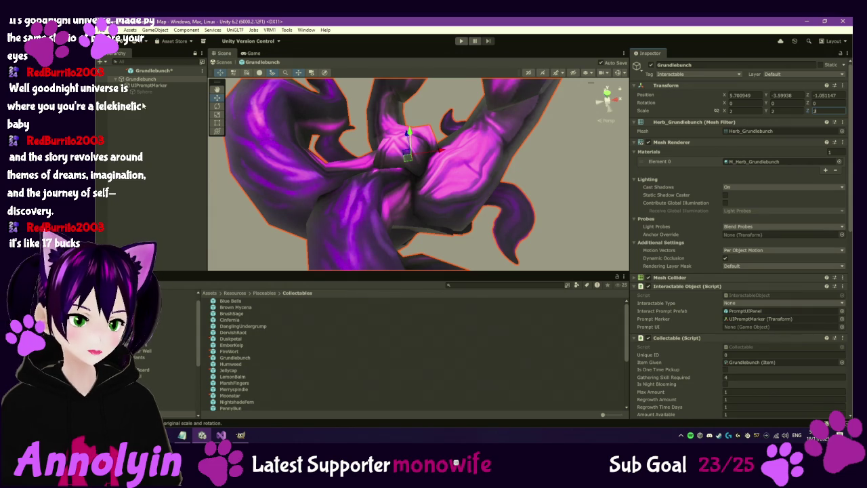
pyautogui.click(104, 79)
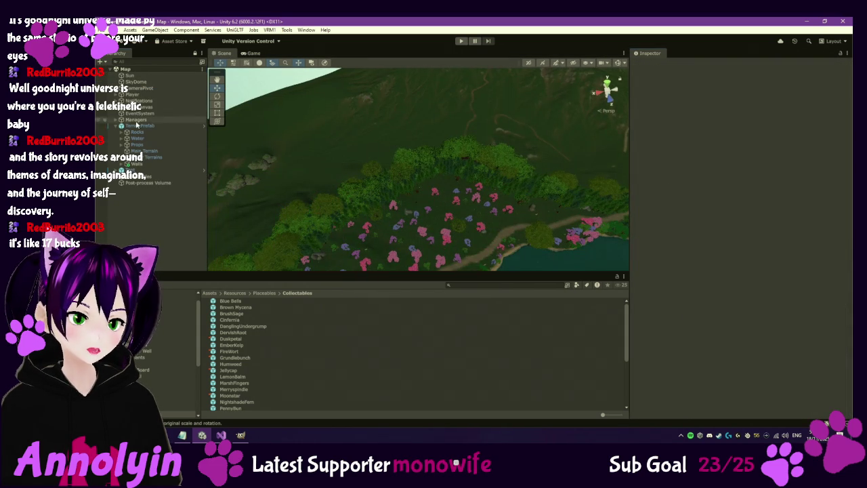
# Step: Expand Collectables, frame the first Grundlebunch plant and raise it slightly off the ground
pyautogui.click(116, 176)
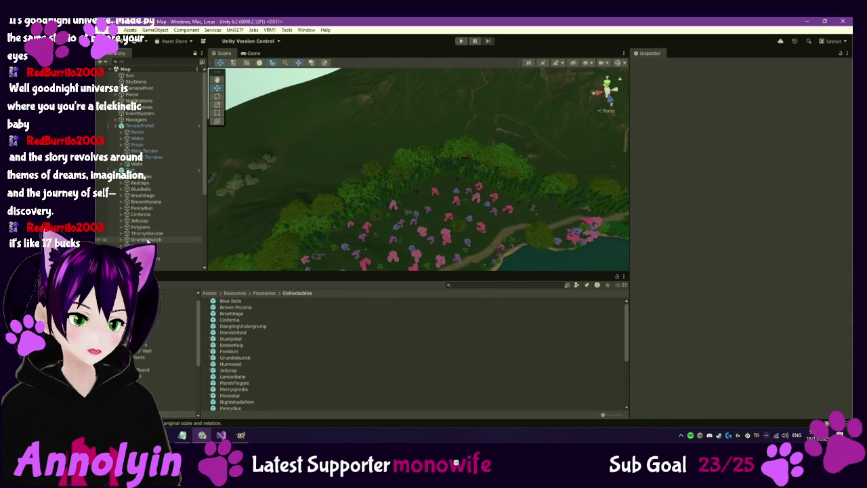
pyautogui.doubleClick(162, 245)
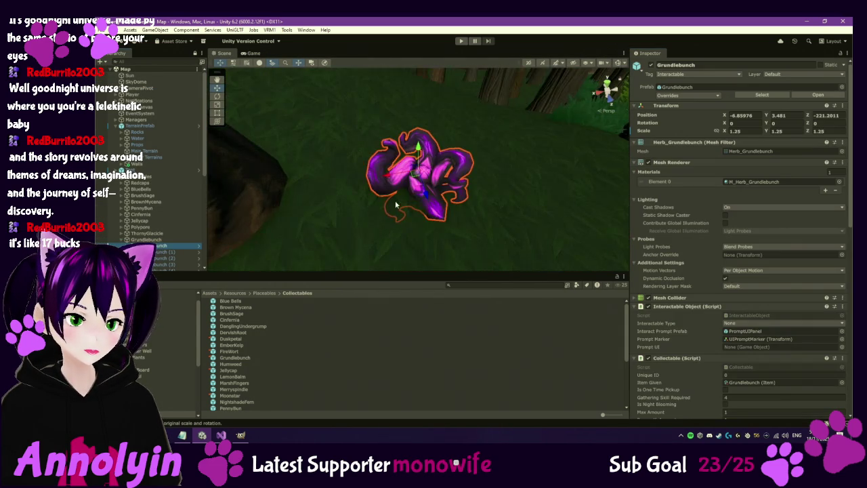
pyautogui.press('w')
pyautogui.moveTo(377, 139); pyautogui.dragTo(376, 132)
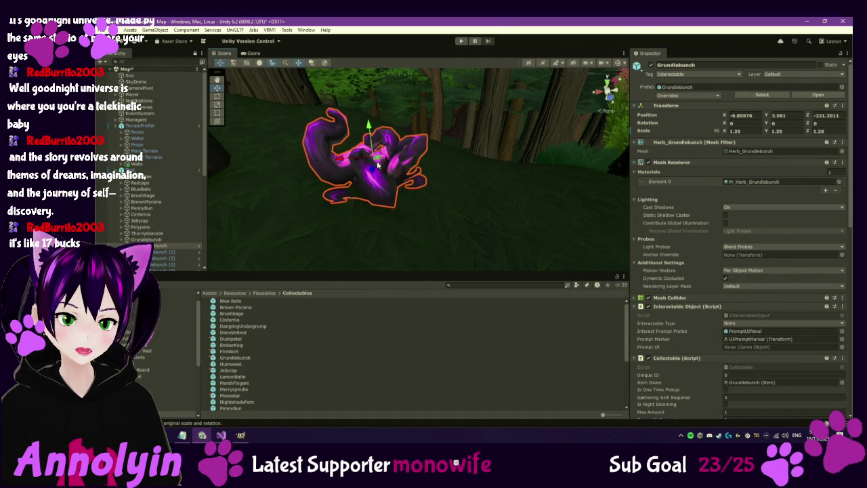
pyautogui.doubleClick(177, 252)
pyautogui.press('Up')
pyautogui.press('f')
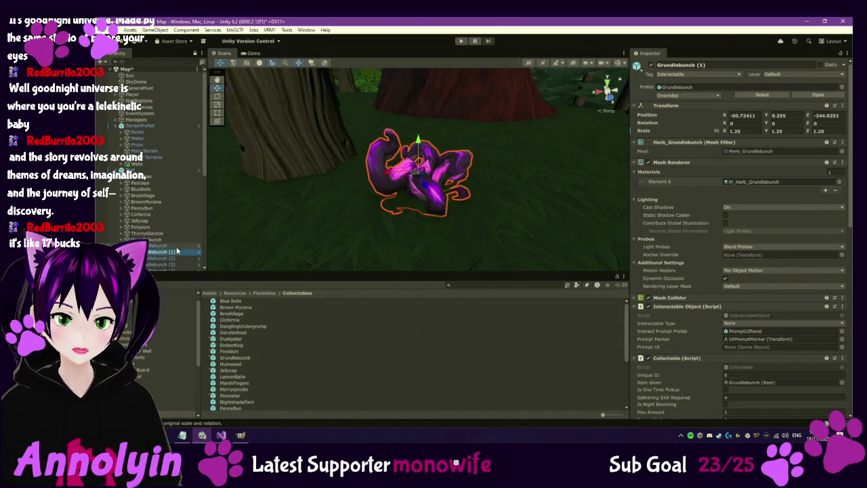
pyautogui.scroll(-2, 179, 256)
# Step: Select all ten Grundlebunch plants and revert their Scale override to the prefab's 2
pyautogui.keyDown('shift'); pyautogui.click(179, 254); pyautogui.keyUp('shift')
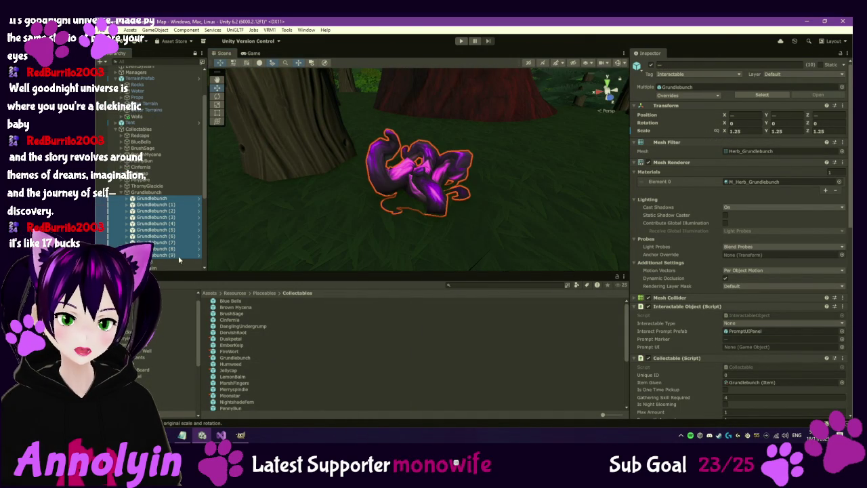
pyautogui.rightClick(725, 132)
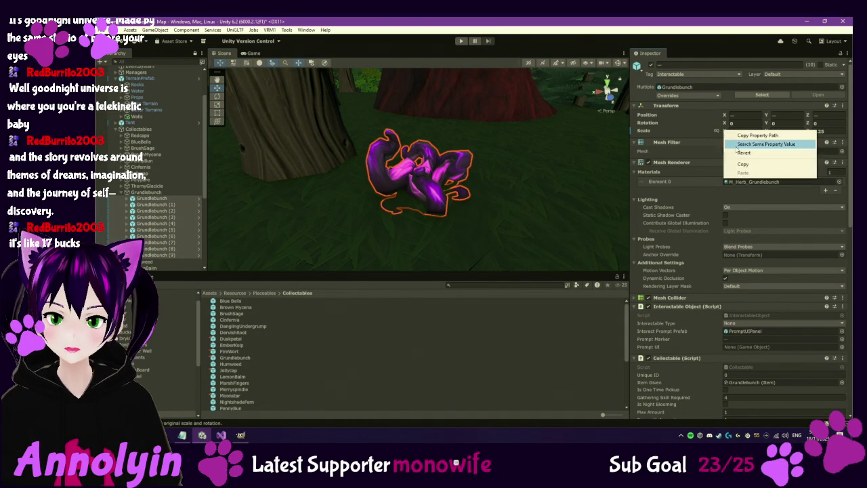
pyautogui.click(754, 154)
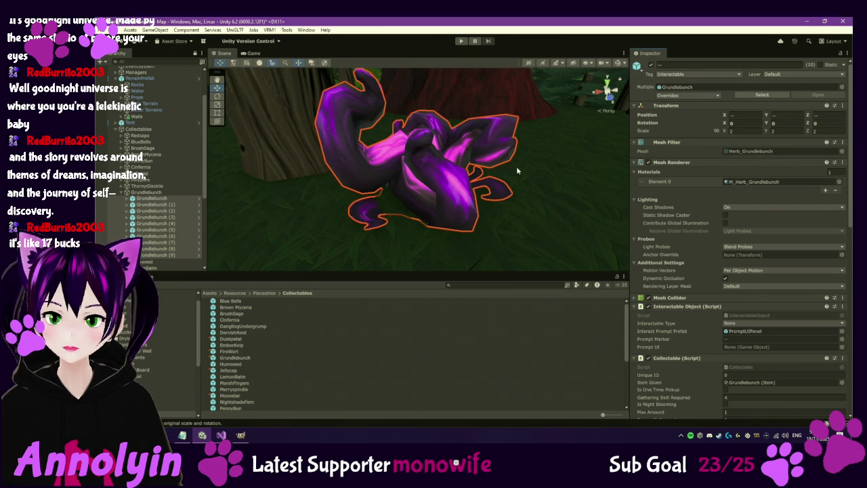
pyautogui.scroll(2, 517, 170)
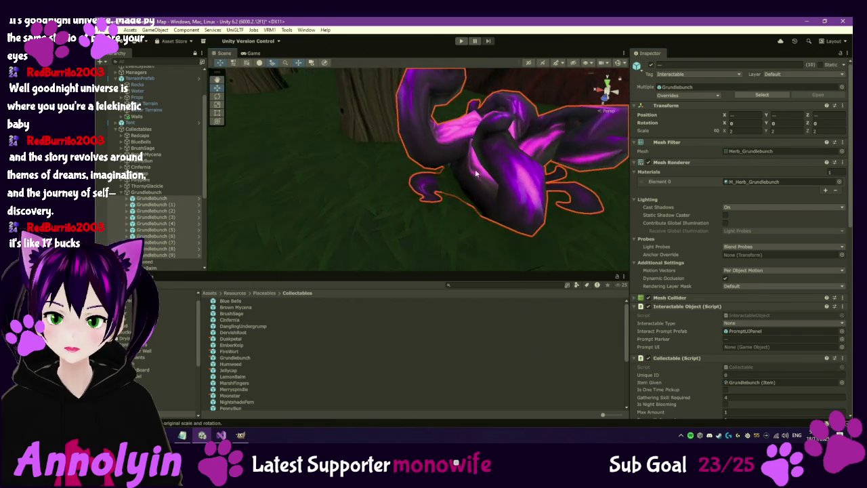
# Step: Frame and inspect Grundlebunch (1) through (5) in the scene
pyautogui.click(180, 203)
pyautogui.doubleClick(180, 201)
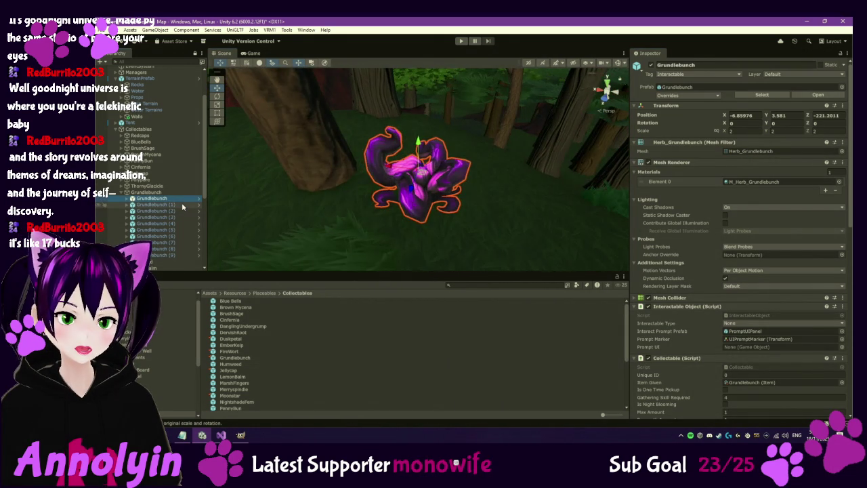
pyautogui.doubleClick(182, 204)
pyautogui.press('f')
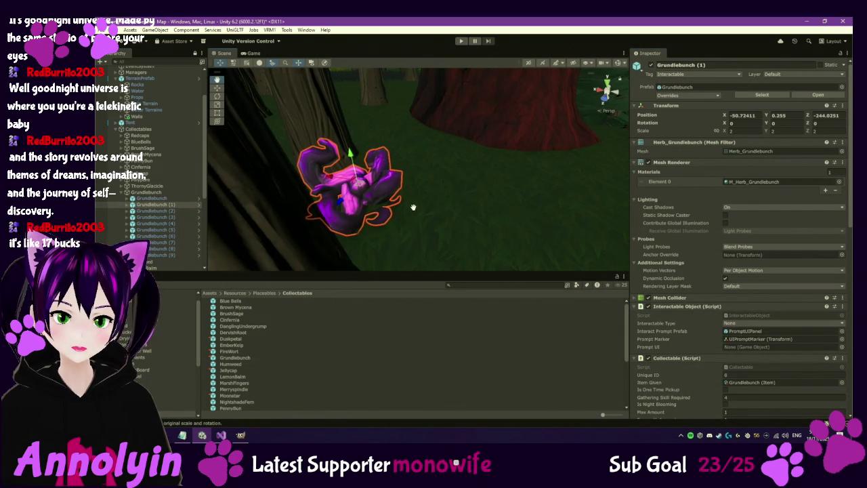
pyautogui.doubleClick(176, 209)
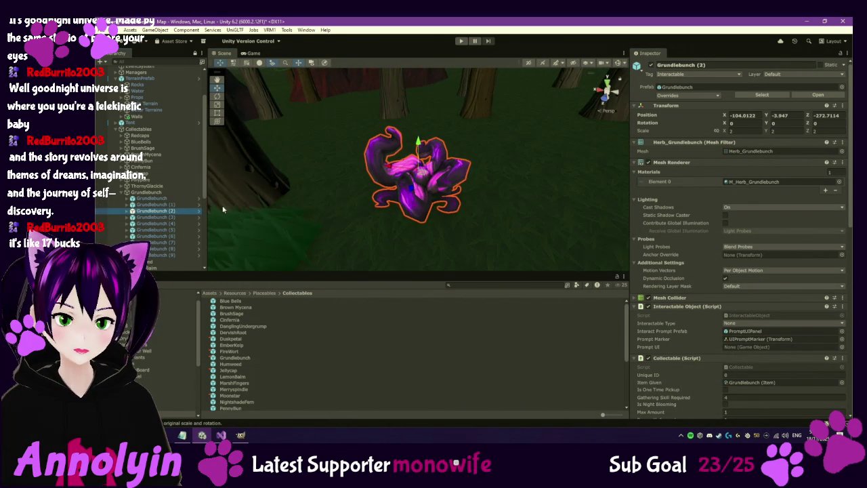
pyautogui.click(181, 217)
pyautogui.doubleClick(180, 223)
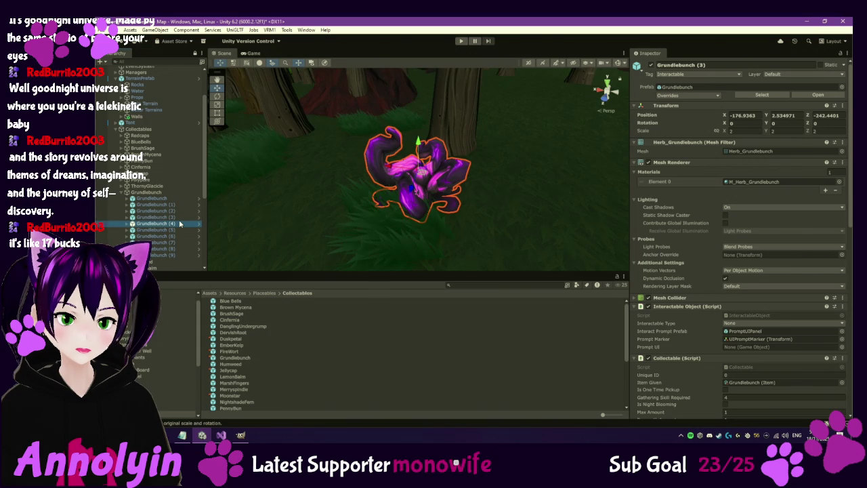
pyautogui.doubleClick(179, 230)
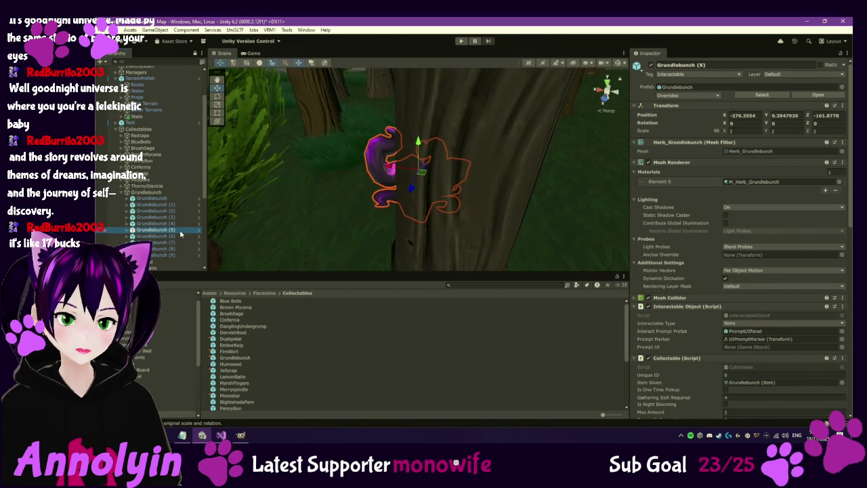
pyautogui.moveTo(305, 214)
pyautogui.mouseDown()
pyautogui.moveTo(515, 194)
pyautogui.moveTo(344, 215)
pyautogui.moveTo(350, 240)
pyautogui.moveTo(347, 197)
pyautogui.mouseUp()
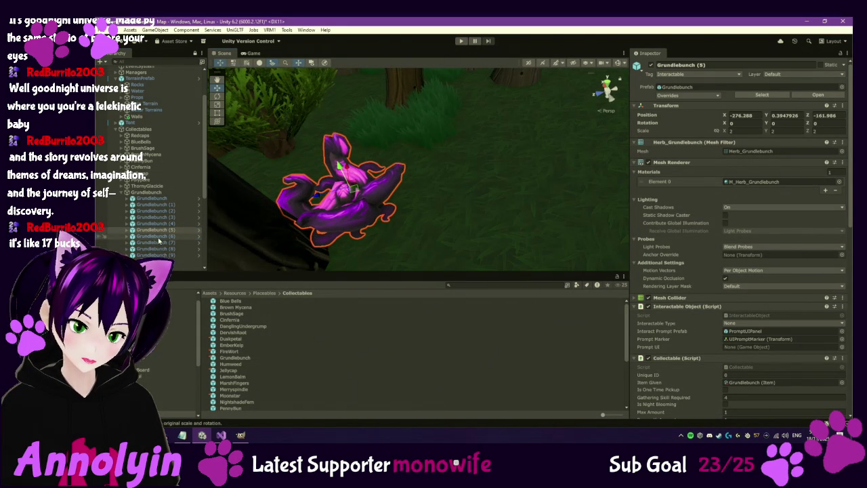
# Step: Check Grundlebunch (6) to (9), shifting (8) and moving (9) to X -36.368, Z 100.595
pyautogui.doubleClick(159, 236)
pyautogui.doubleClick(179, 242)
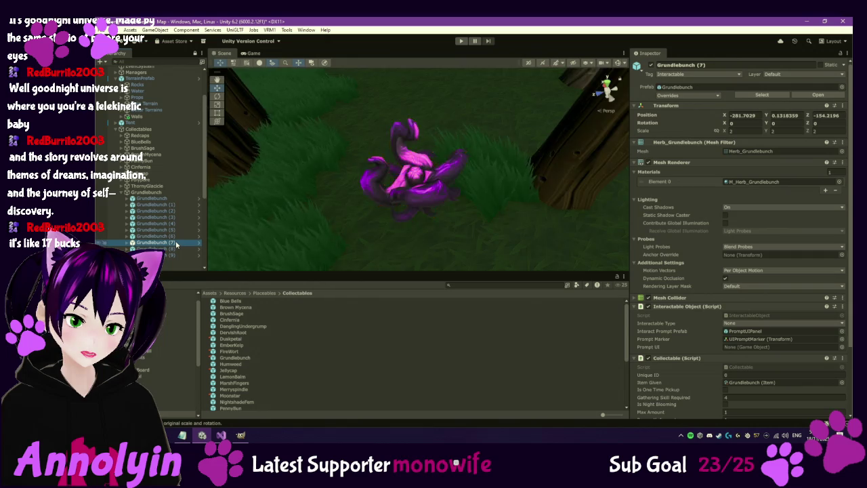
pyautogui.doubleClick(198, 249)
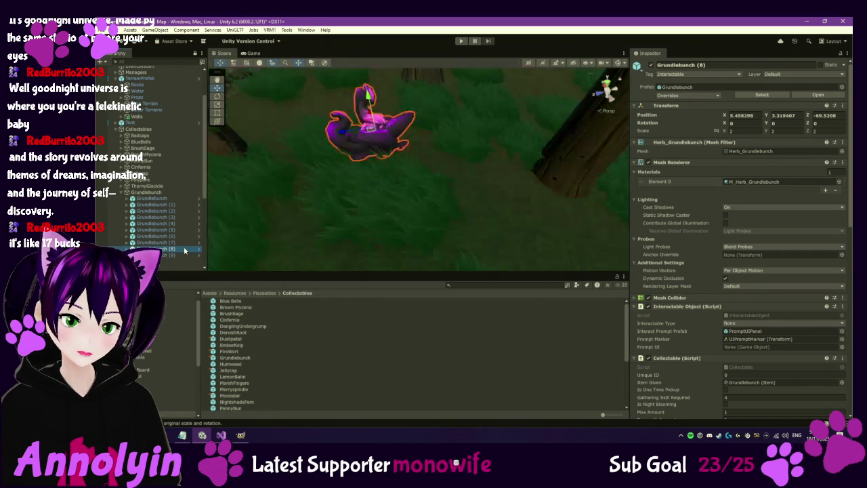
pyautogui.moveTo(417, 172)
pyautogui.mouseDown()
pyautogui.moveTo(368, 112)
pyautogui.moveTo(385, 115)
pyautogui.mouseUp()
pyautogui.doubleClick(173, 256)
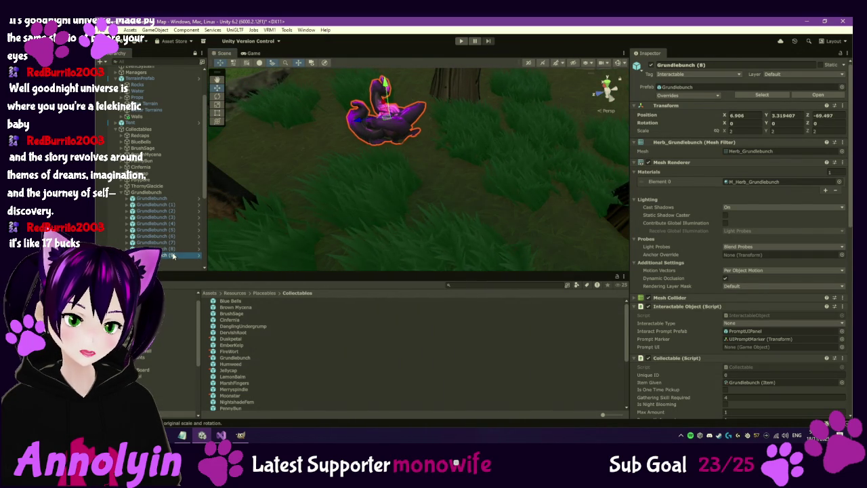
pyautogui.moveTo(407, 204)
pyautogui.mouseDown()
pyautogui.moveTo(433, 196)
pyautogui.moveTo(420, 158)
pyautogui.moveTo(434, 102)
pyautogui.moveTo(426, 105)
pyautogui.mouseUp()
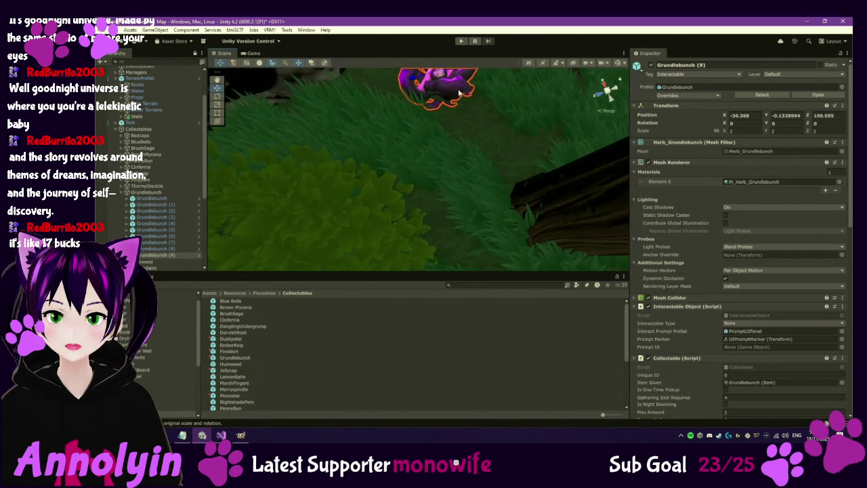
pyautogui.press('f')
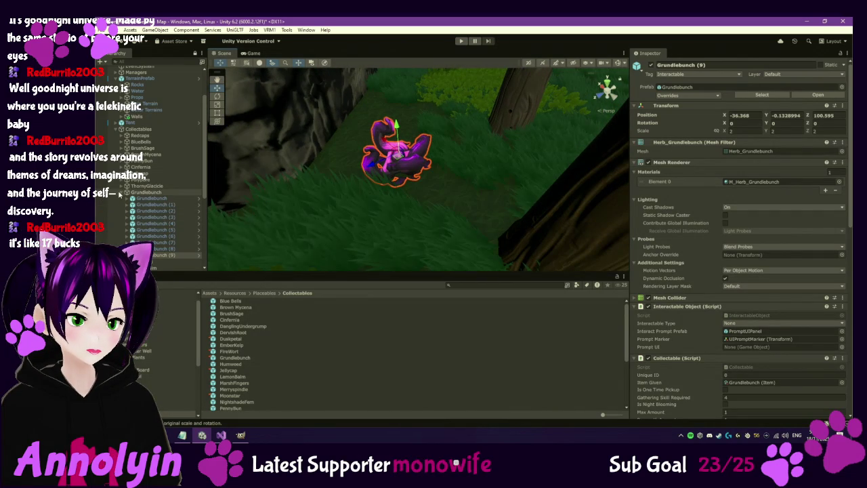
pyautogui.click(121, 192)
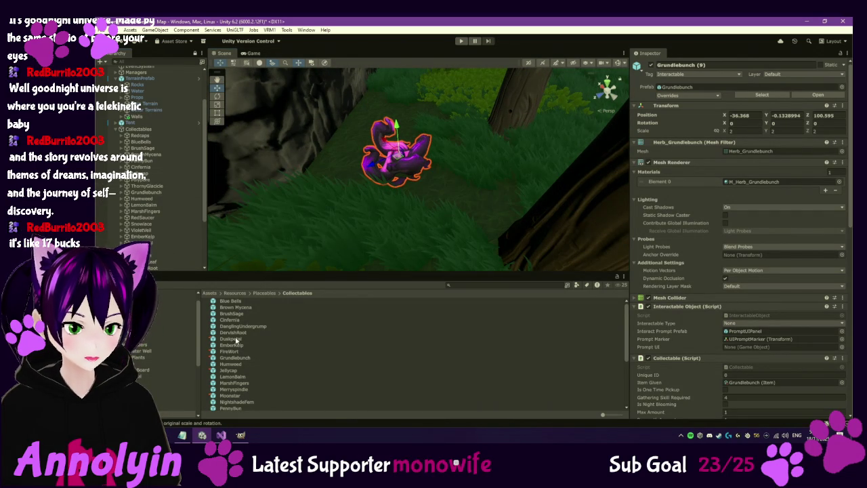
# Step: In the Duskpetal prefab, change the emission colour to a saturated magenta-purple with lowered intensity
pyautogui.doubleClick(231, 338)
pyautogui.scroll(-10, 732, 364)
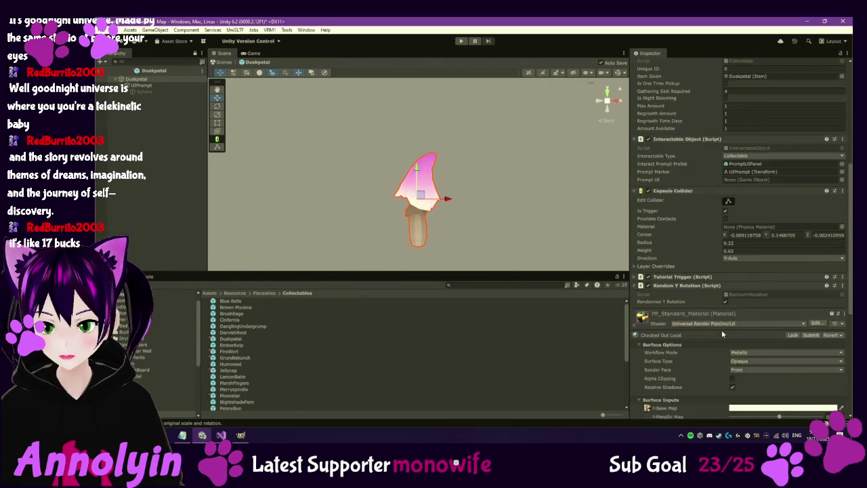
pyautogui.scroll(-2, 732, 364)
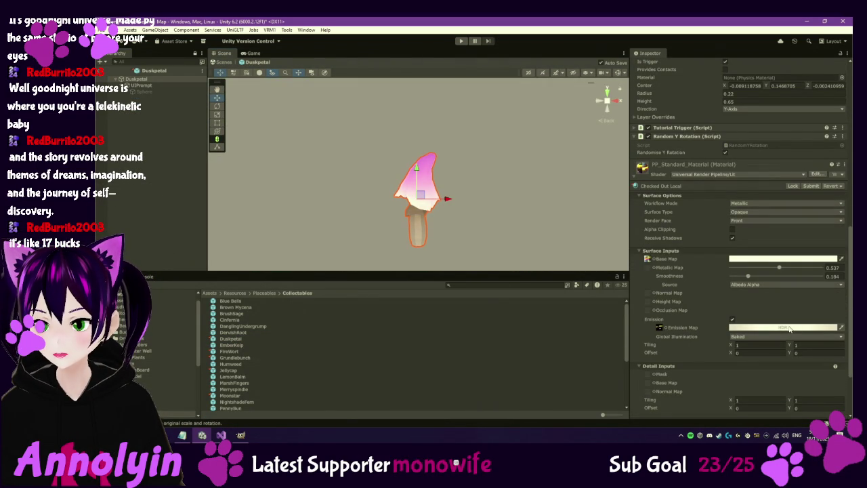
pyautogui.click(789, 328)
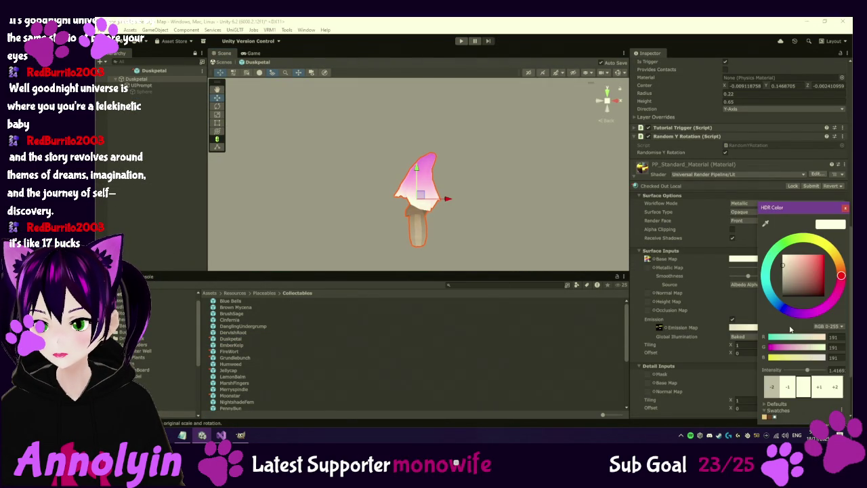
pyautogui.click(787, 386)
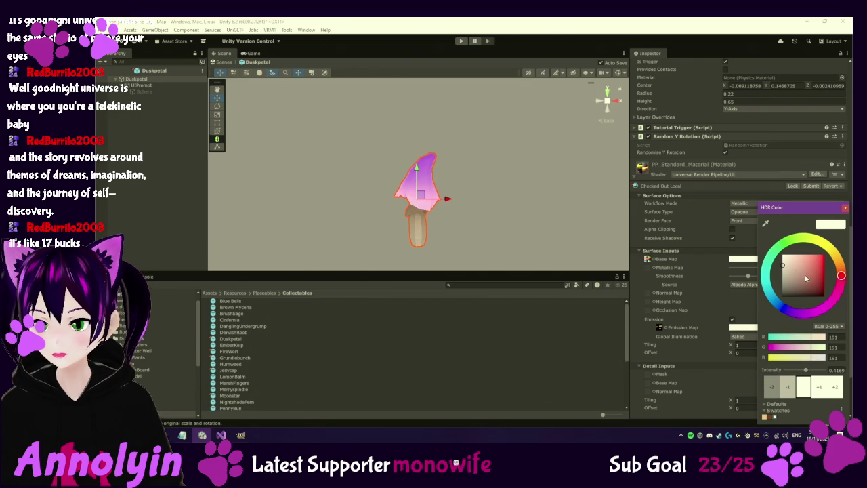
pyautogui.click(811, 315)
pyautogui.moveTo(802, 279)
pyautogui.mouseDown()
pyautogui.moveTo(827, 264)
pyautogui.moveTo(818, 267)
pyautogui.mouseUp()
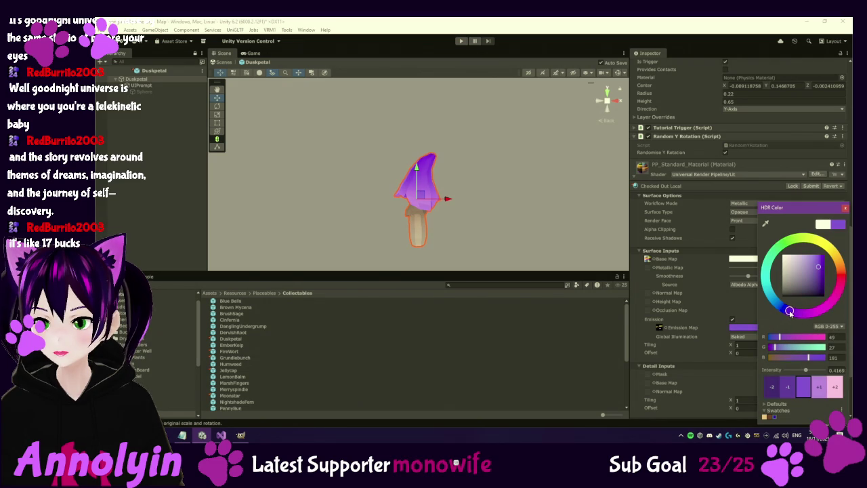
# Step: Fine-tune the purple emission shade and set its intensity to 0.4169
pyautogui.moveTo(818, 269); pyautogui.dragTo(814, 262)
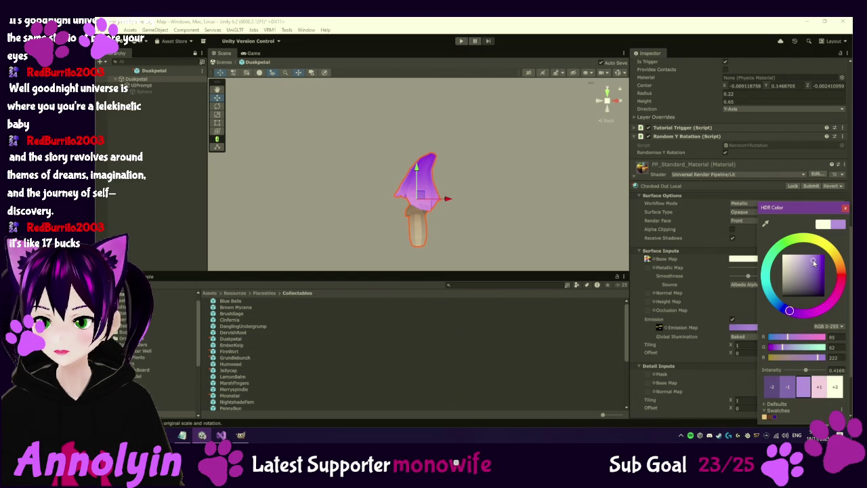
pyautogui.click(788, 388)
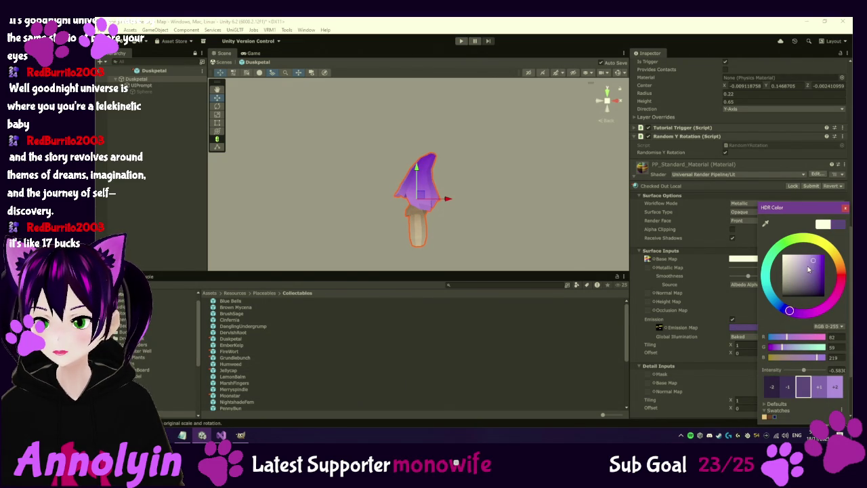
pyautogui.moveTo(816, 264)
pyautogui.mouseDown()
pyautogui.moveTo(776, 270)
pyautogui.moveTo(813, 267)
pyautogui.mouseUp()
pyautogui.click(820, 388)
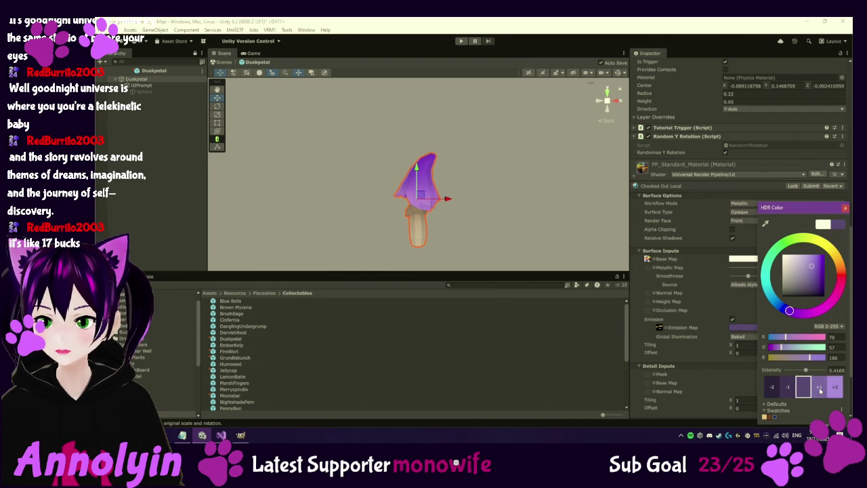
pyautogui.click(845, 210)
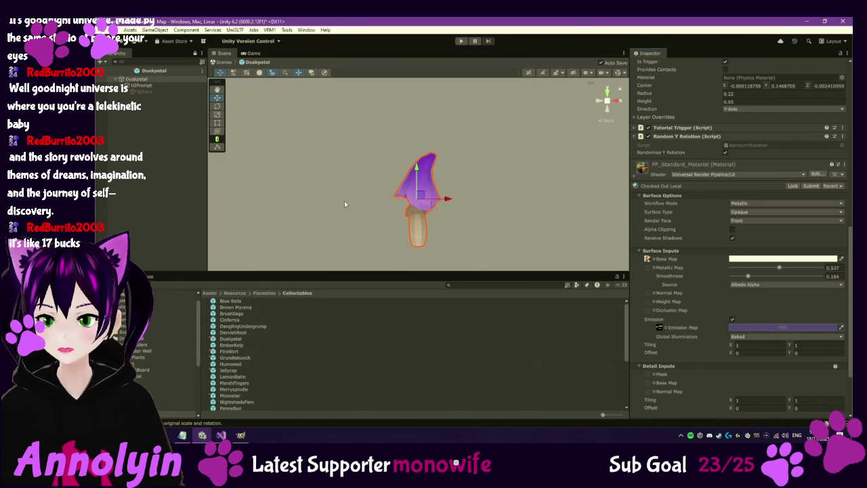
# Step: Exit prefab editing and frame the glowing Duskpetal instance among the forest trees
pyautogui.click(100, 75)
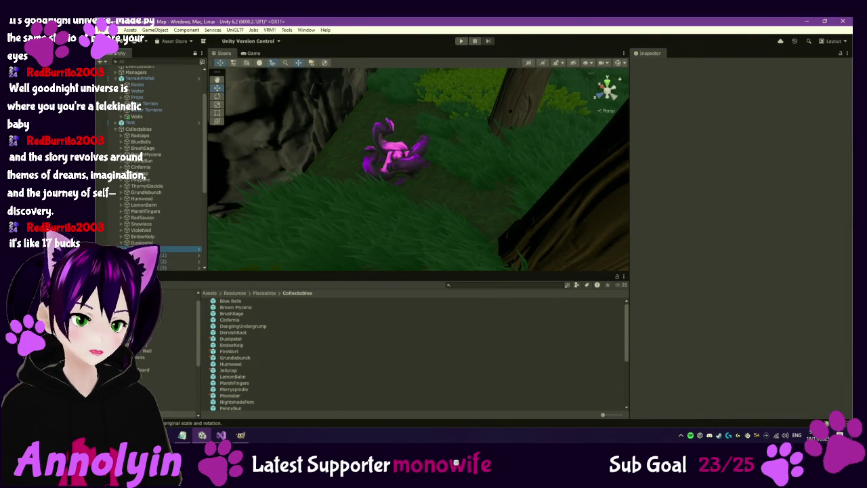
pyautogui.doubleClick(120, 242)
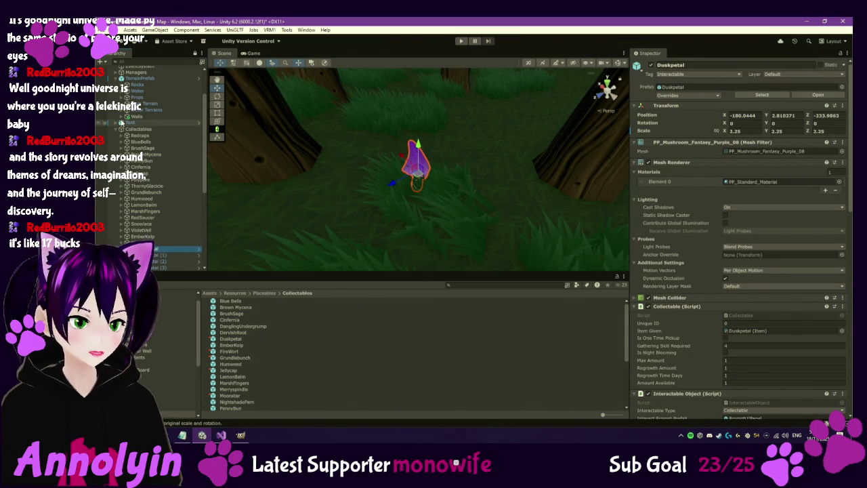
pyautogui.click(116, 77)
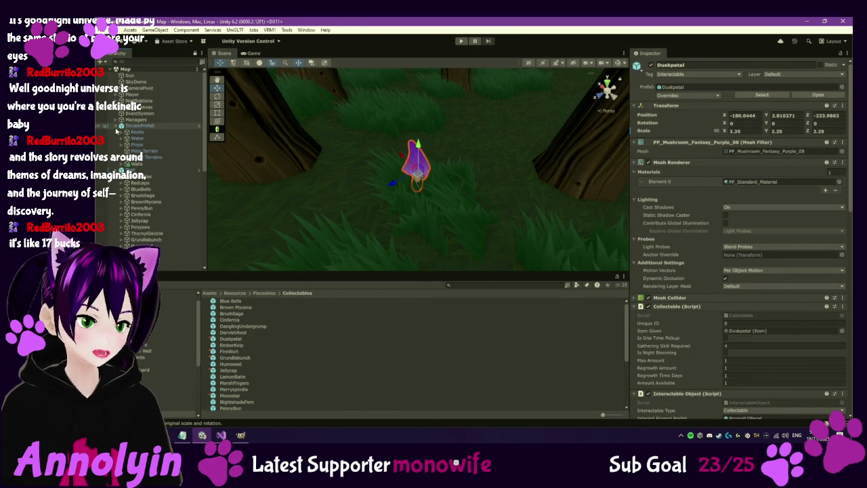
pyautogui.click(115, 69)
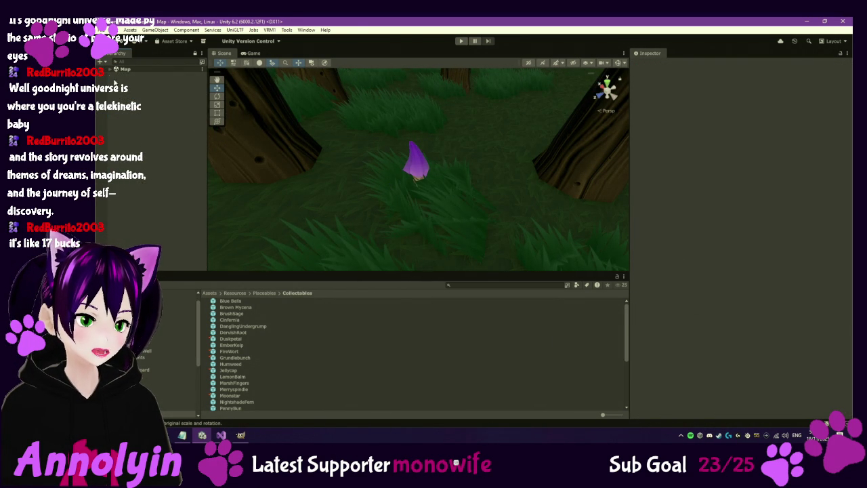
pyautogui.click(113, 69)
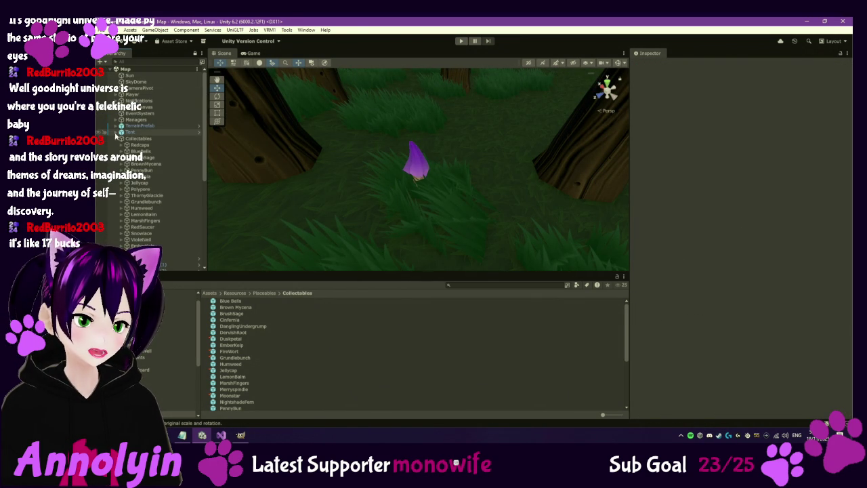
# Step: Start a Windows build into the MoongroveMapBuild folder, then bring up the Production Session Log
pyautogui.click(105, 30)
pyautogui.click(135, 126)
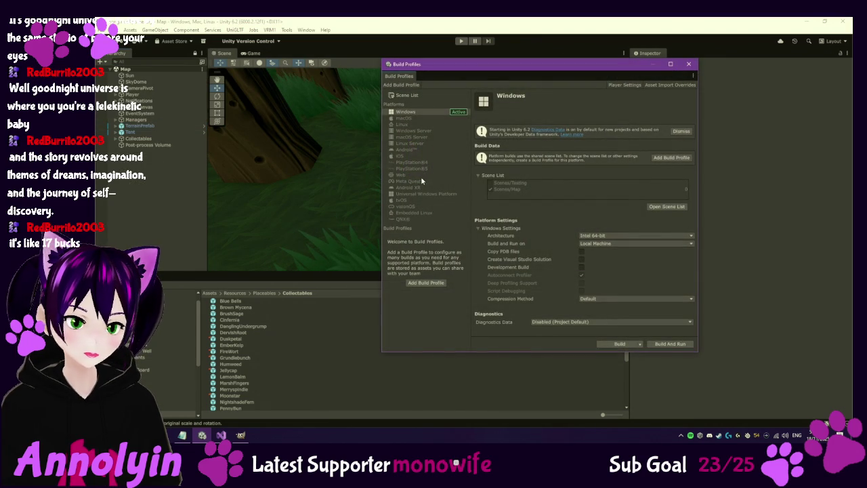
pyautogui.click(620, 344)
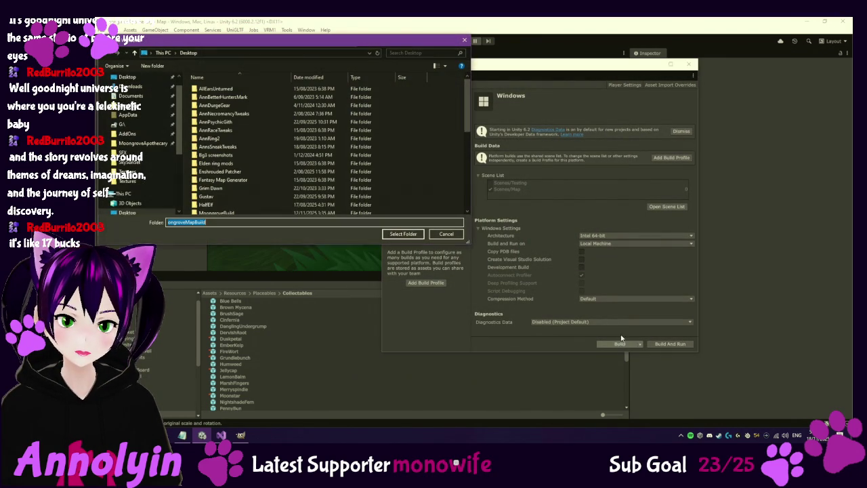
pyautogui.click(403, 234)
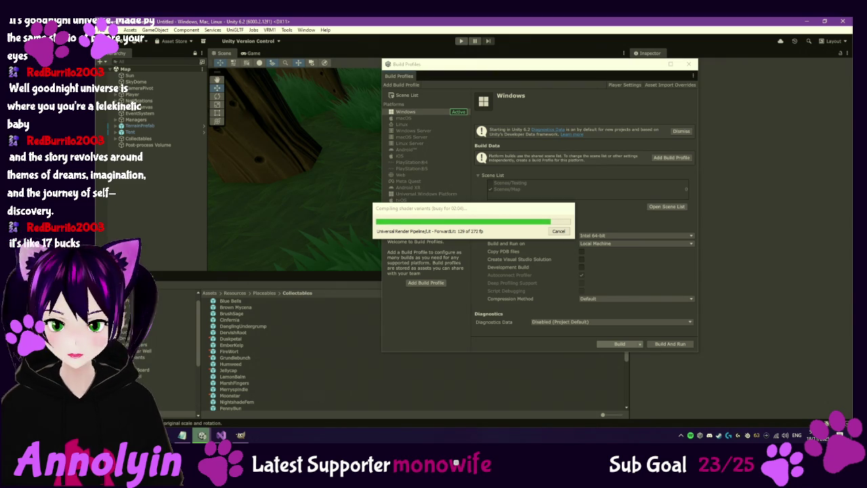
pyautogui.hotkey('alt', 'Tab')
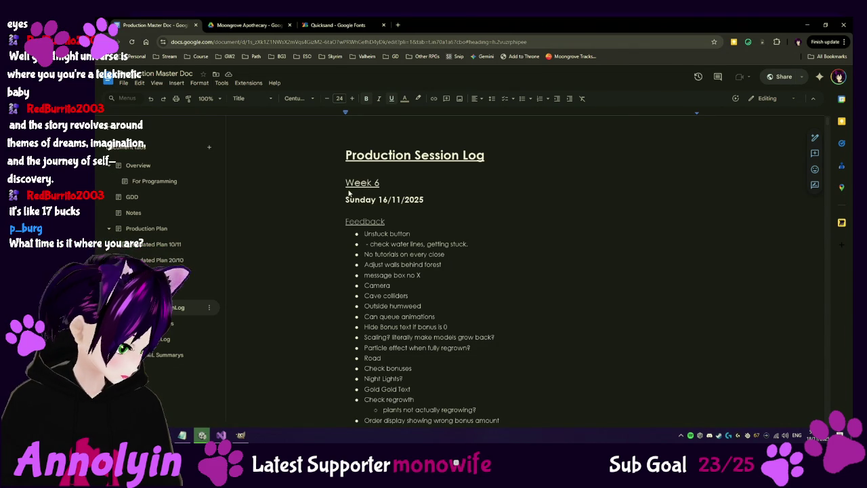
# Step: Add a 'Week 7' heading and a 'Monday 17/11/2025' date line above Week 6
pyautogui.click(348, 191)
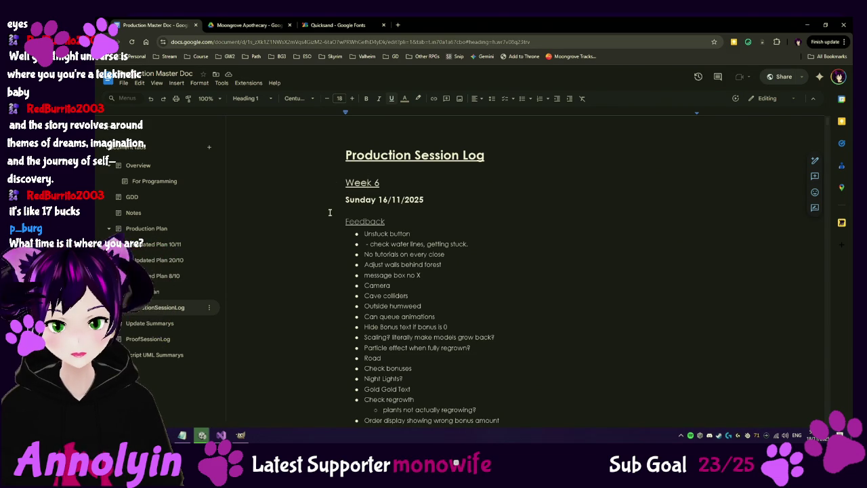
pyautogui.press('Return')
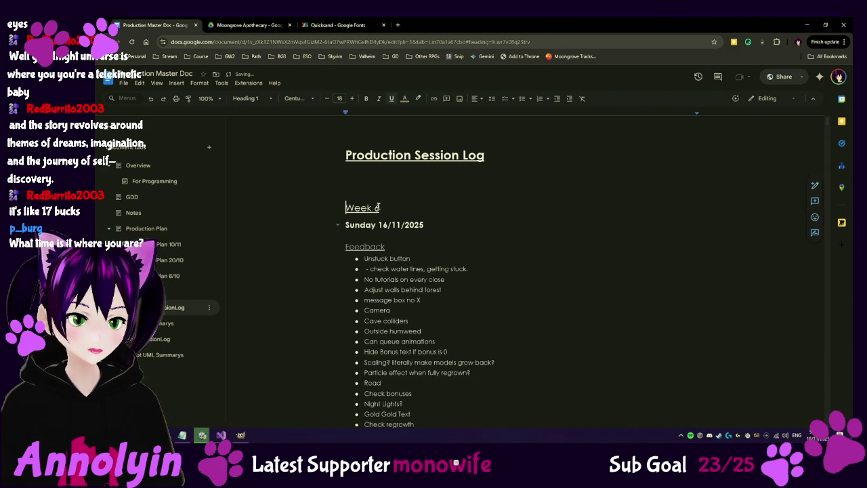
pyautogui.write('Week ')
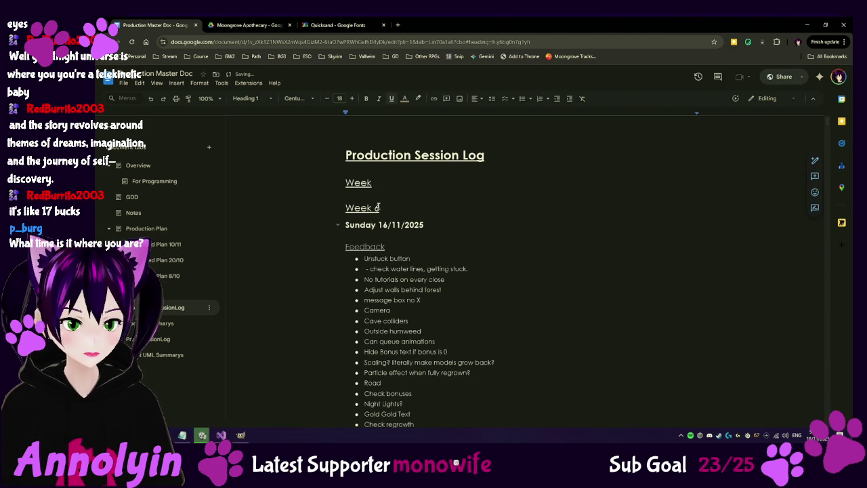
pyautogui.write('7')
pyautogui.press('Return')
pyautogui.write('Su')
pyautogui.press('BackSpace')
pyautogui.write('Monday ')
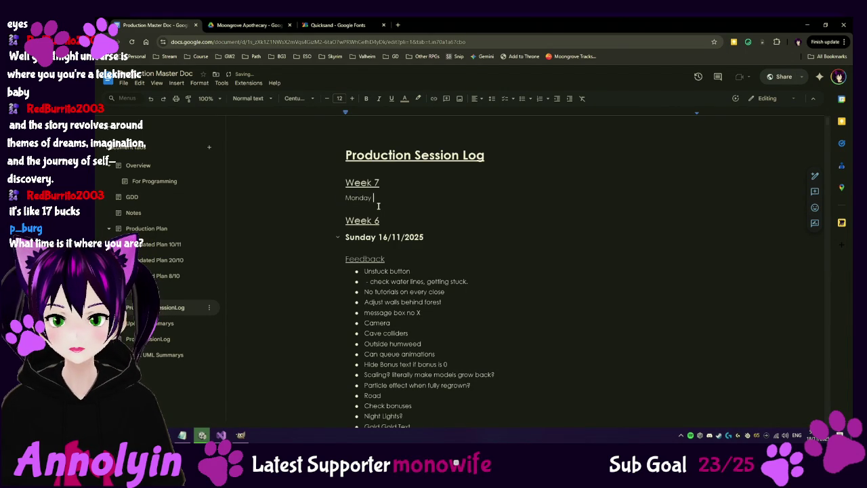
pyautogui.write('17/11/2025')
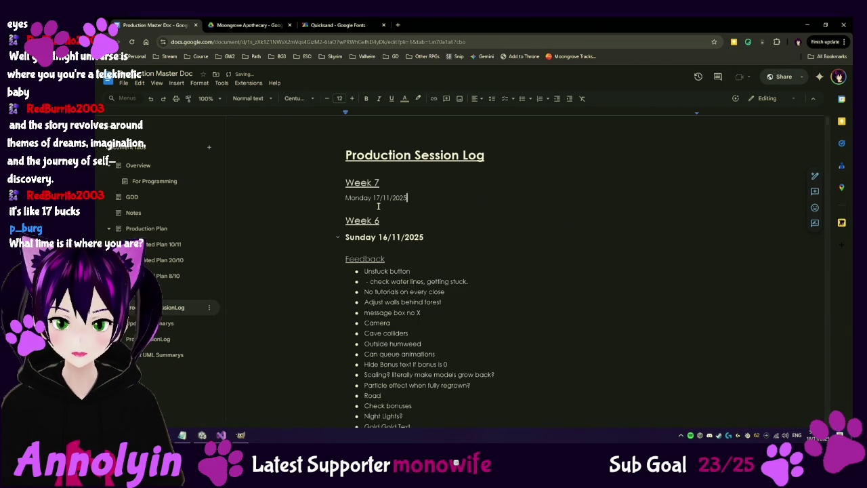
pyautogui.press('Return')
# Step: Make the date line Heading 2 and paste the session summary beneath it
pyautogui.hotkey('shift', 'Up')
pyautogui.hotkey('ctrl', 'alt', '2')
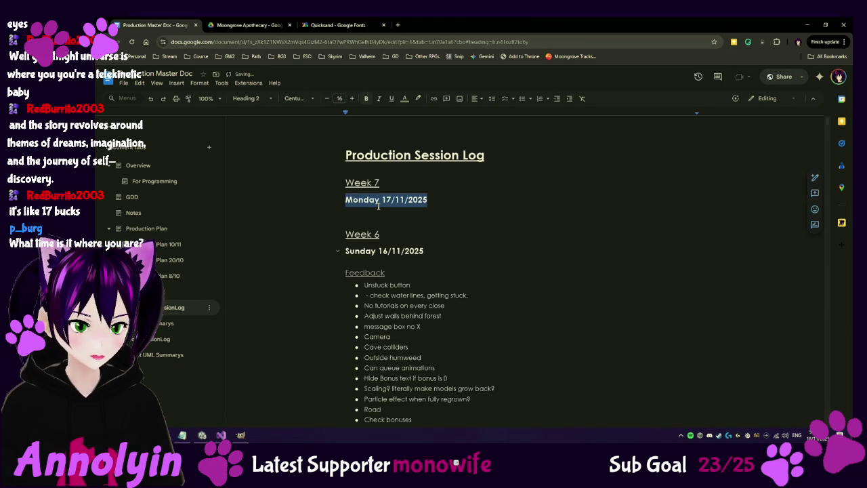
pyautogui.press('End')
pyautogui.press('Return')
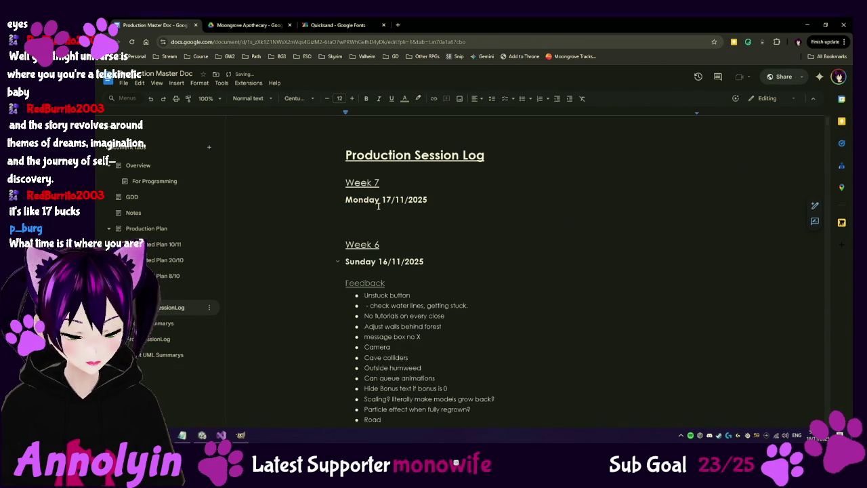
pyautogui.hotkey('ctrl', 'v')
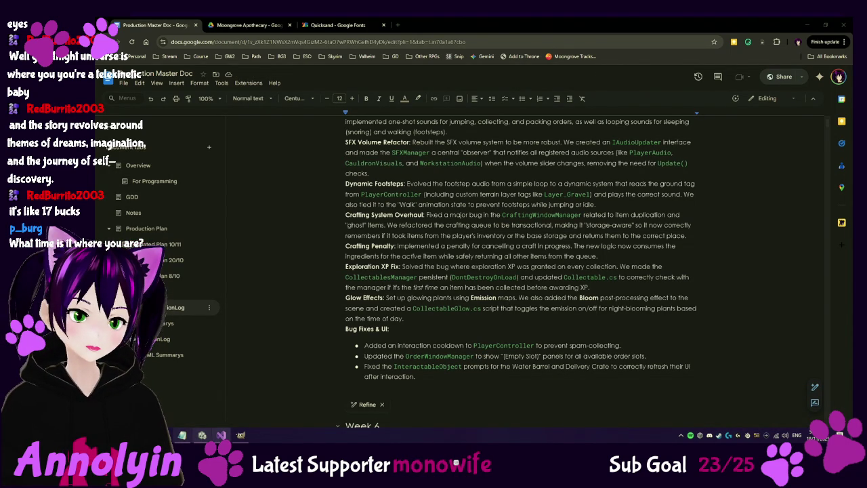
pyautogui.click(240, 435)
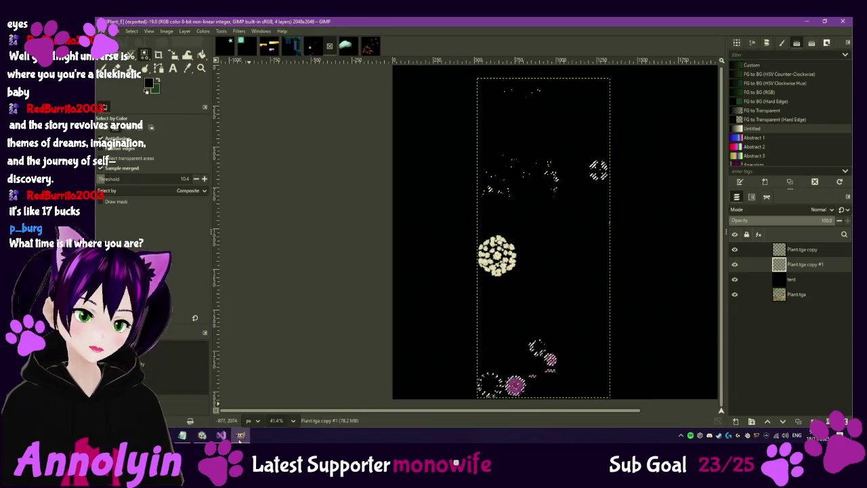
# Step: Quit GIMP discarding changes, close Unity's Build Profiles, and show the Assets root folder
pyautogui.click(842, 21)
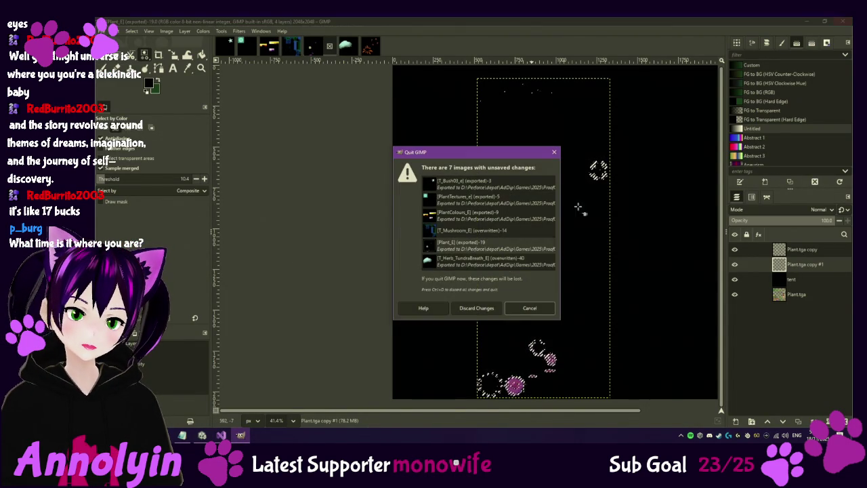
pyautogui.click(478, 308)
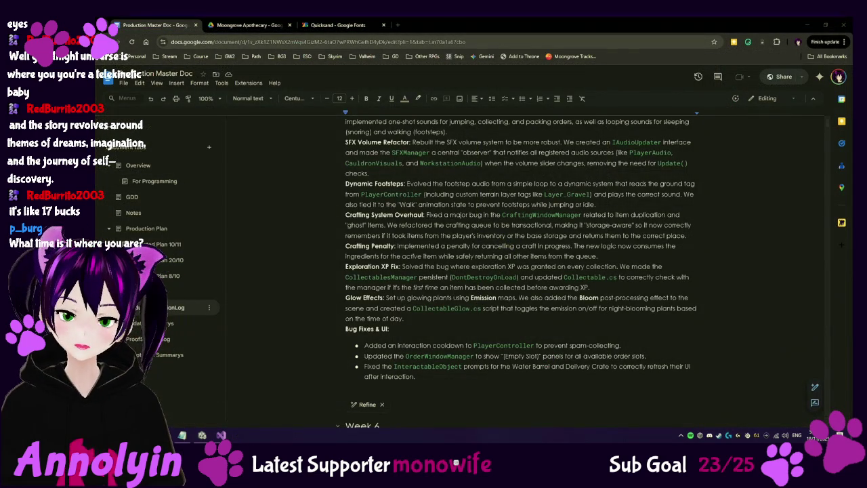
pyautogui.moveTo(202, 435)
pyautogui.click(204, 398)
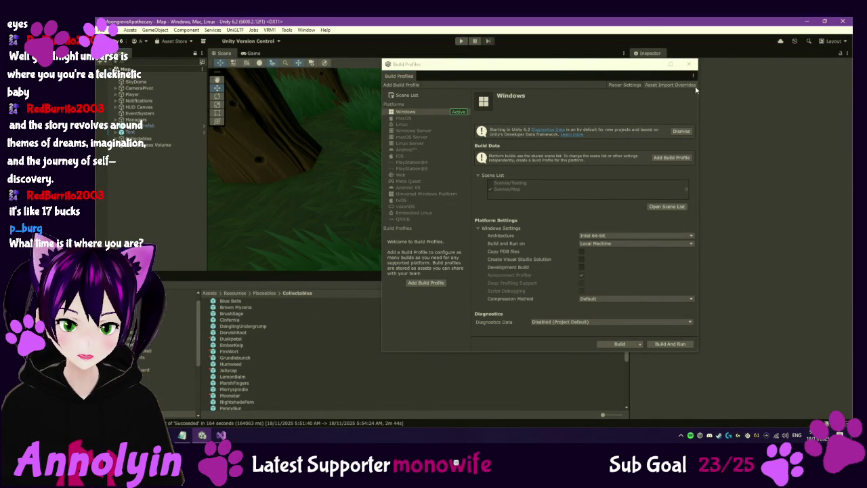
pyautogui.click(689, 64)
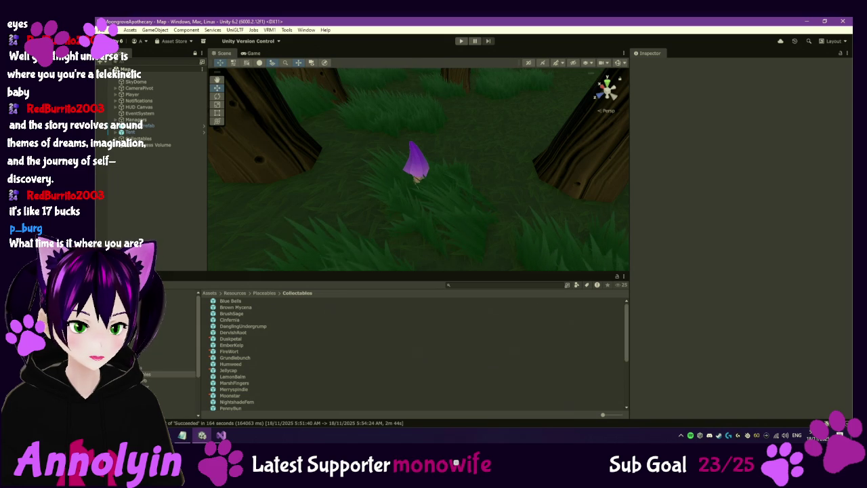
pyautogui.click(183, 304)
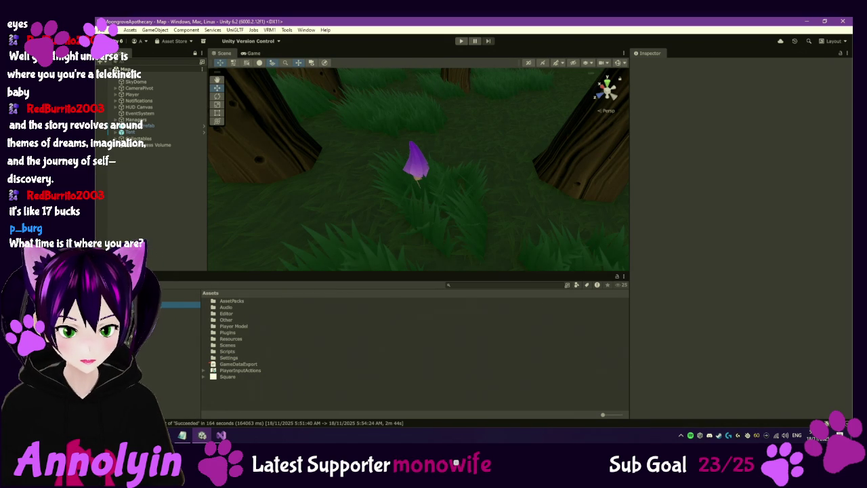
pyautogui.rightClick(123, 79)
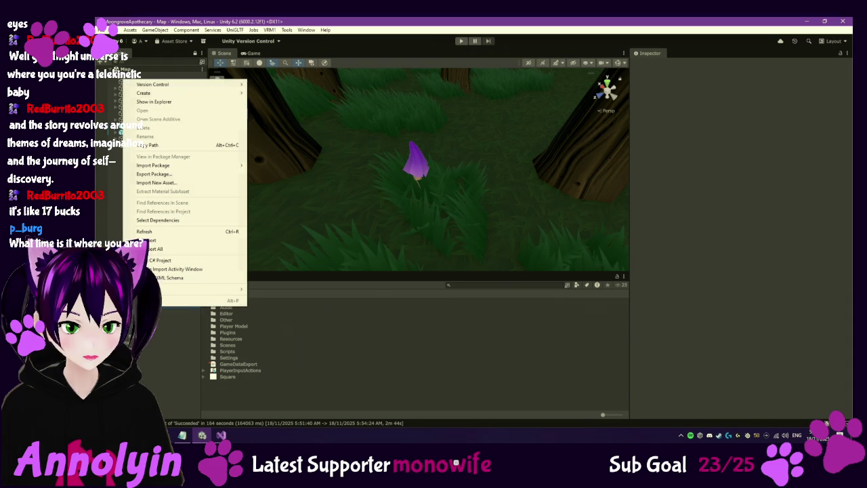
# Step: Submit a version control changeset whose description is the pasted glowing plant system notes
pyautogui.moveTo(188, 86)
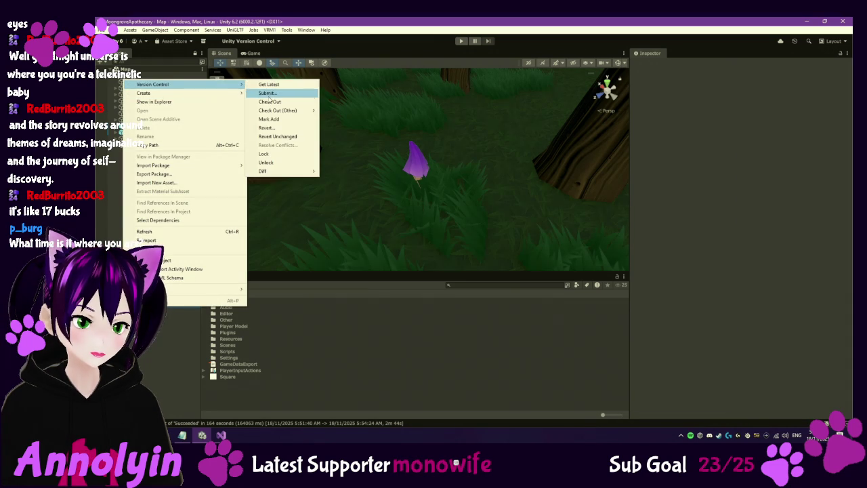
pyautogui.click(267, 93)
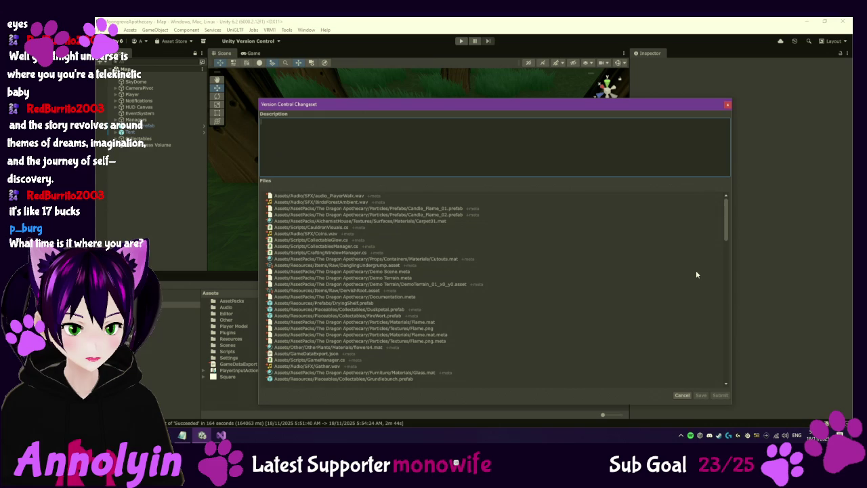
pyautogui.moveTo(726, 226); pyautogui.dragTo(745, 375)
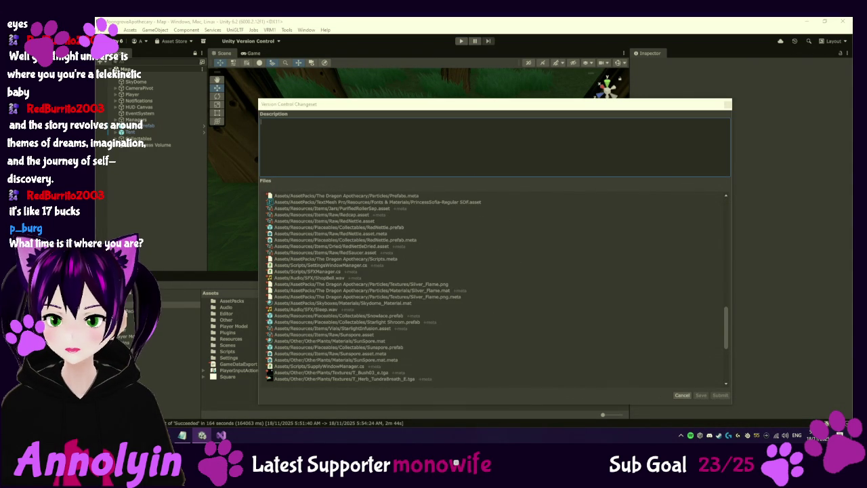
pyautogui.click(452, 152)
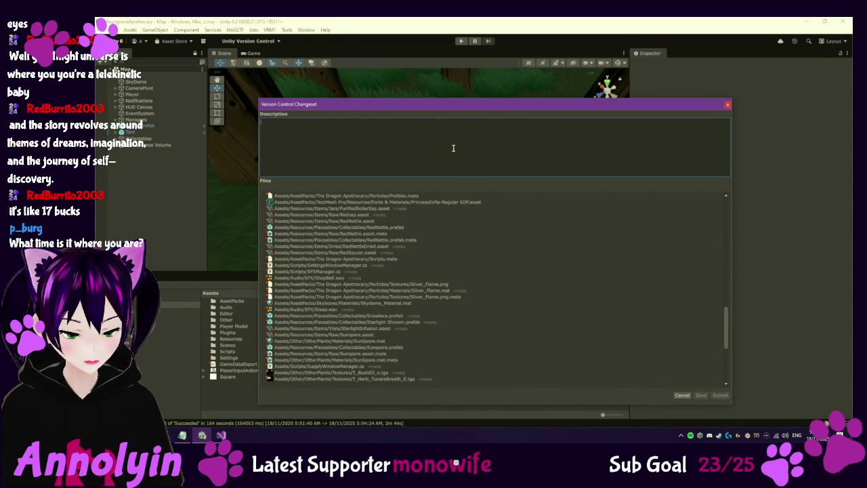
pyautogui.hotkey('ctrl', 'v')
pyautogui.click(720, 395)
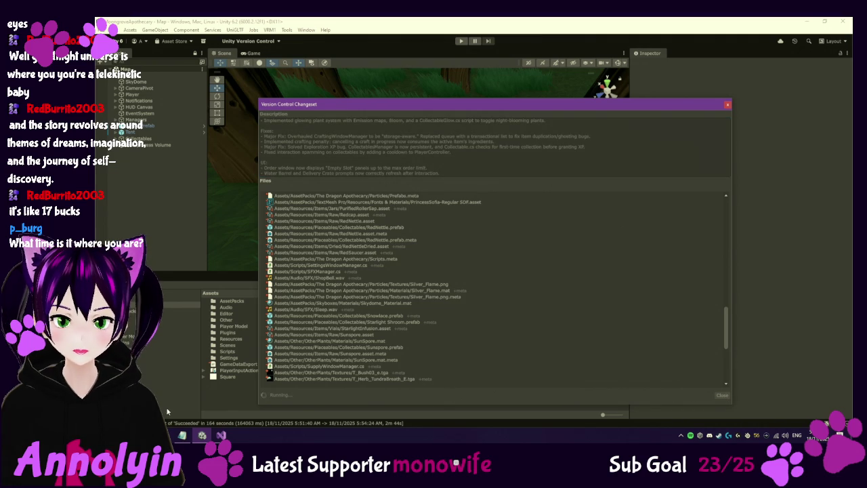
pyautogui.click(805, 21)
# Step: Close the Textures and SFX folders, Visual Studio, and the unsaved Notepad note without saving
pyautogui.click(807, 24)
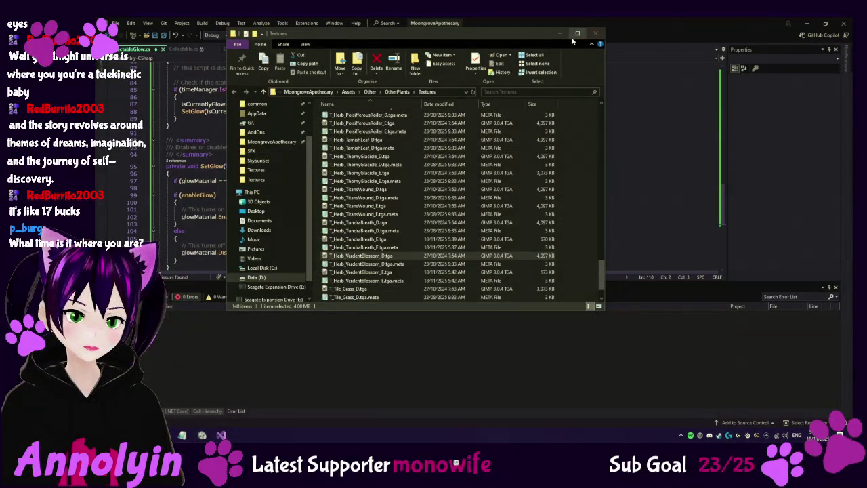
pyautogui.click(594, 33)
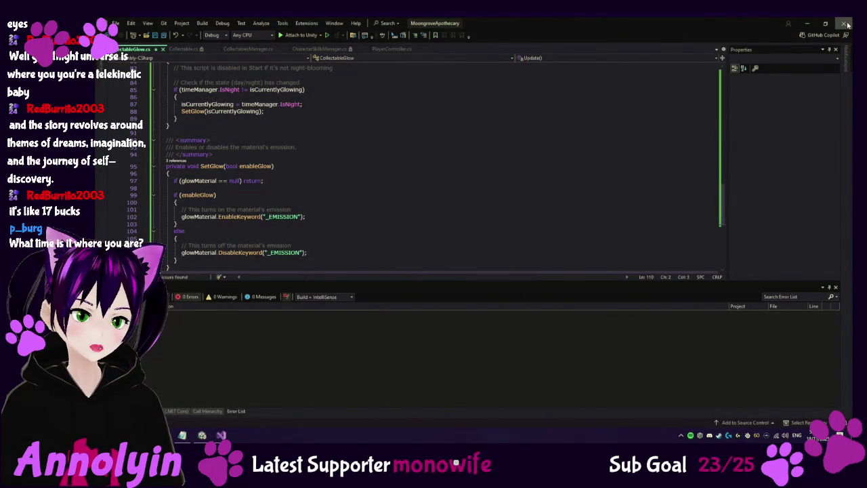
pyautogui.click(846, 24)
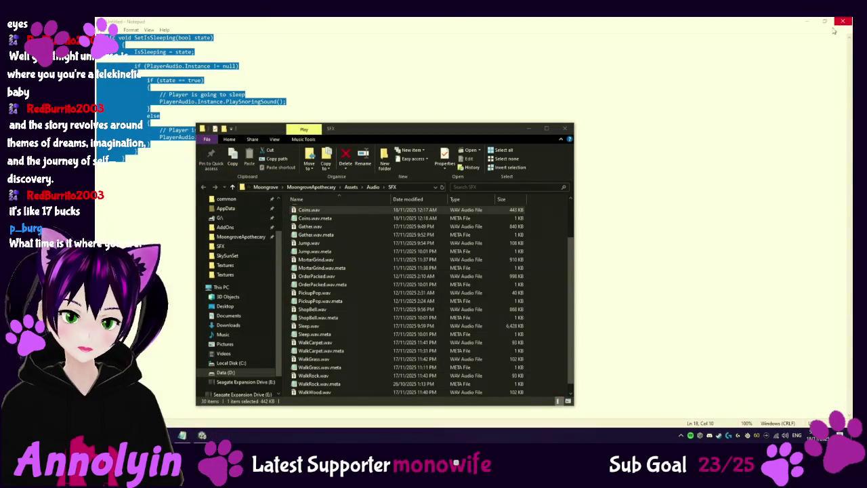
pyautogui.click(842, 21)
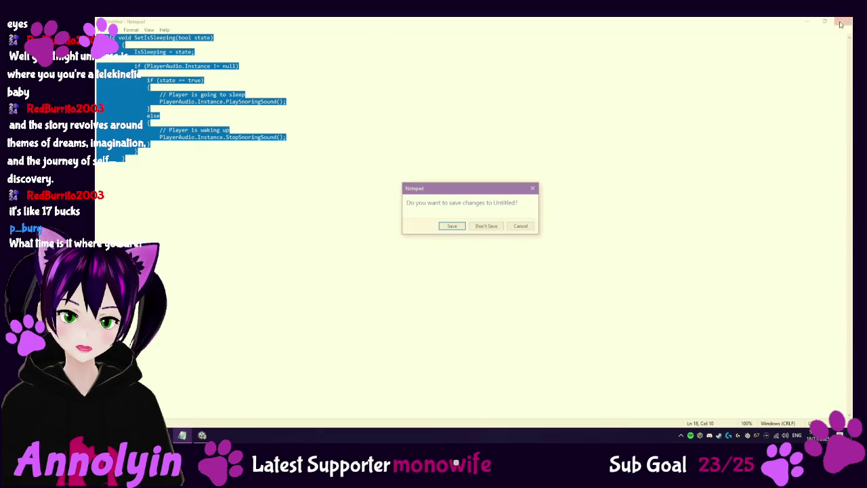
pyautogui.click(487, 228)
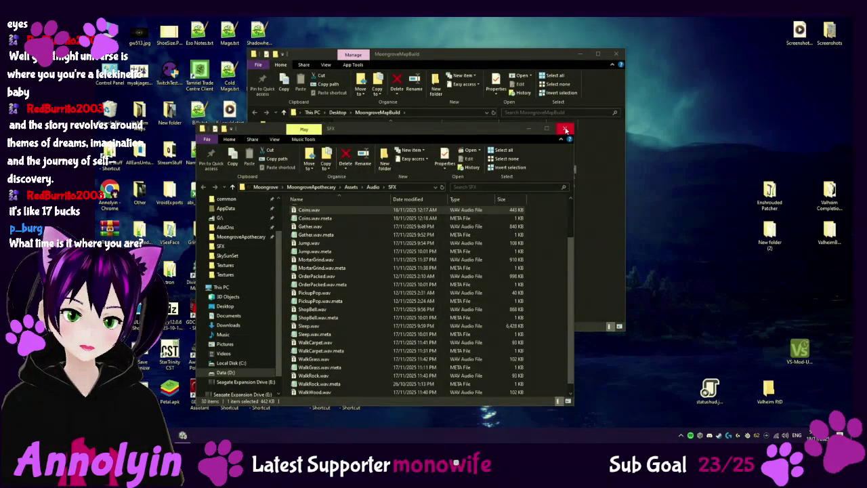
pyautogui.click(565, 131)
# Step: Add the MoongroveMapBuild folder into MoongroveMapBuild.zip on the desktop
pyautogui.moveTo(475, 55)
pyautogui.mouseDown()
pyautogui.moveTo(386, 107)
pyautogui.moveTo(336, 109)
pyautogui.mouseUp()
pyautogui.click(500, 153)
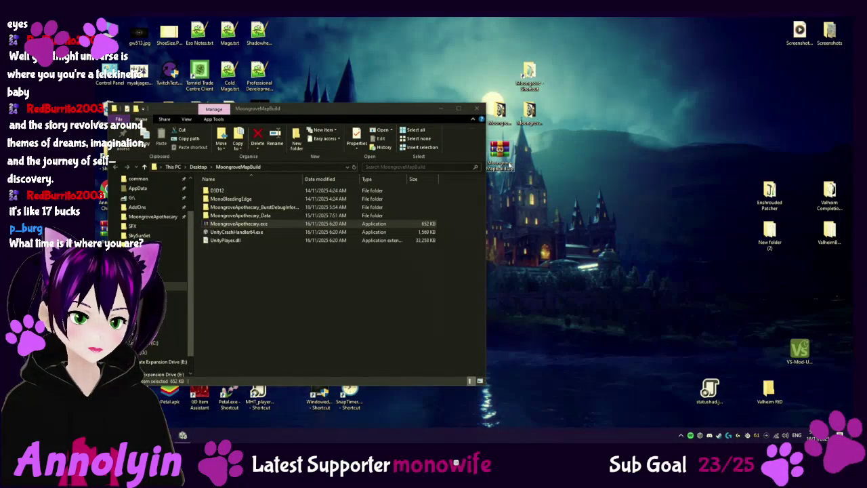
pyautogui.moveTo(417, 120); pyautogui.dragTo(398, 107)
pyautogui.click(458, 96)
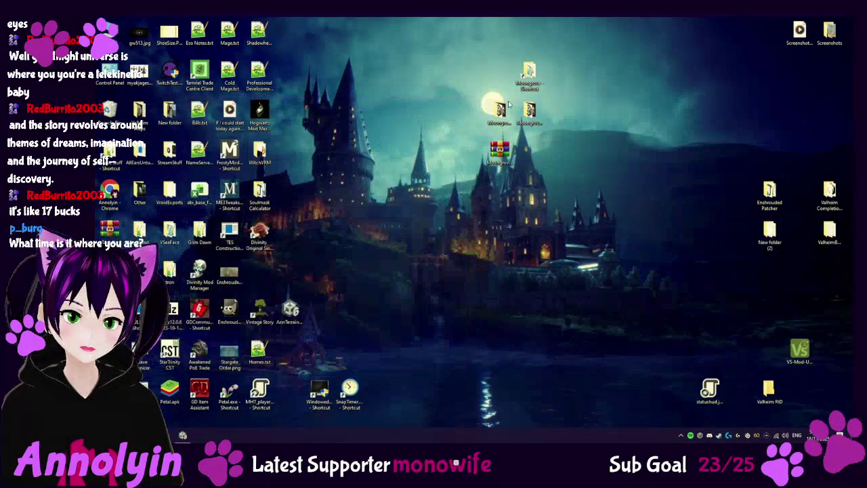
pyautogui.moveTo(508, 115); pyautogui.dragTo(501, 150)
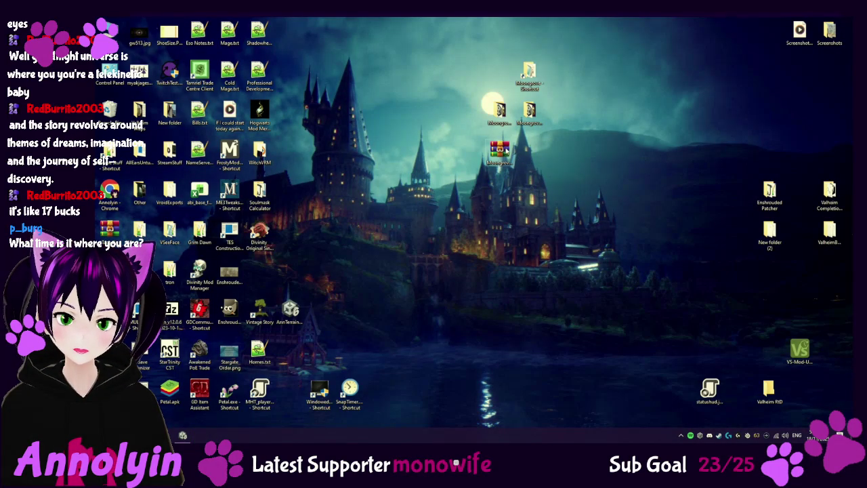
# Step: Delete the BurstDebugInformation_DoNotShip folder from MoongroveMapBuild.zip in WinRAR
pyautogui.doubleClick(503, 153)
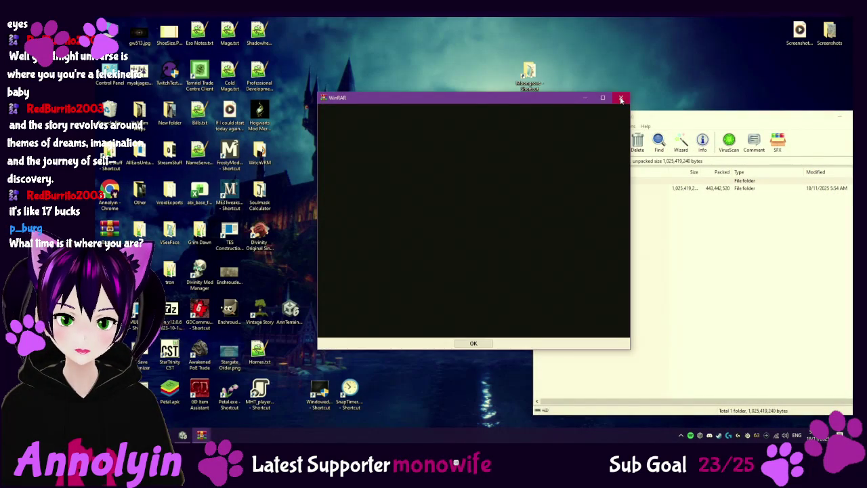
pyautogui.click(621, 97)
pyautogui.click(558, 190)
pyautogui.click(572, 203)
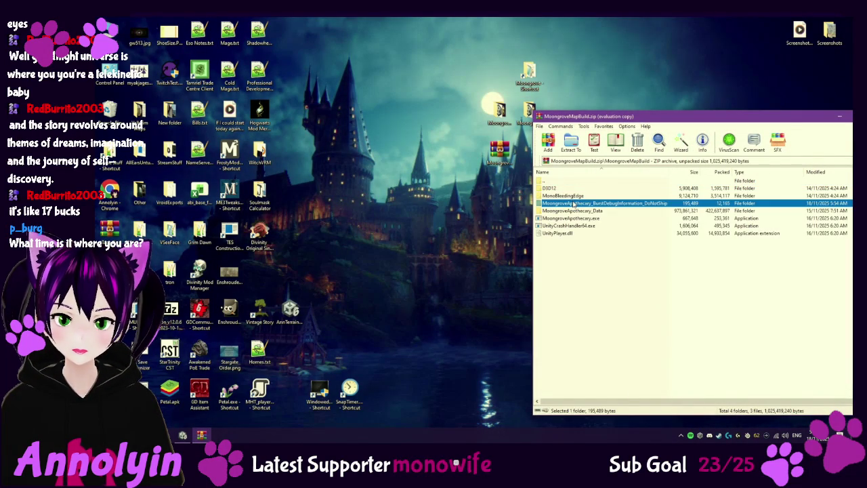
pyautogui.press('Delete')
pyautogui.click(508, 257)
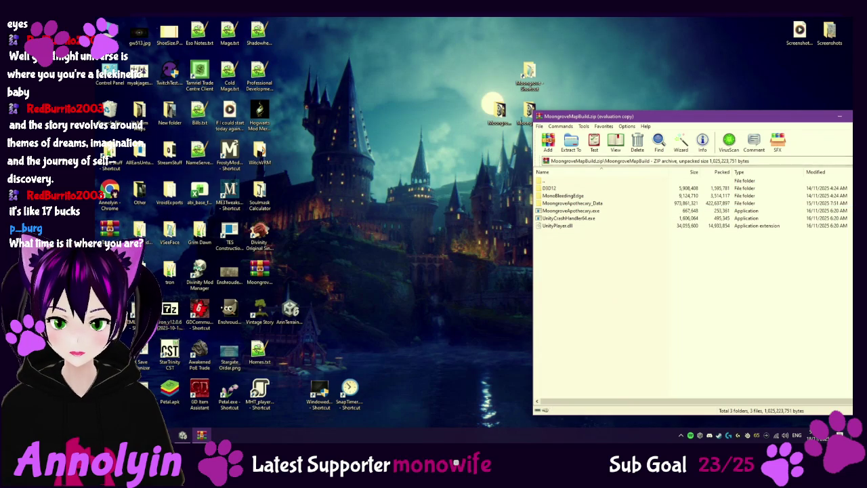
pyautogui.press('Escape')
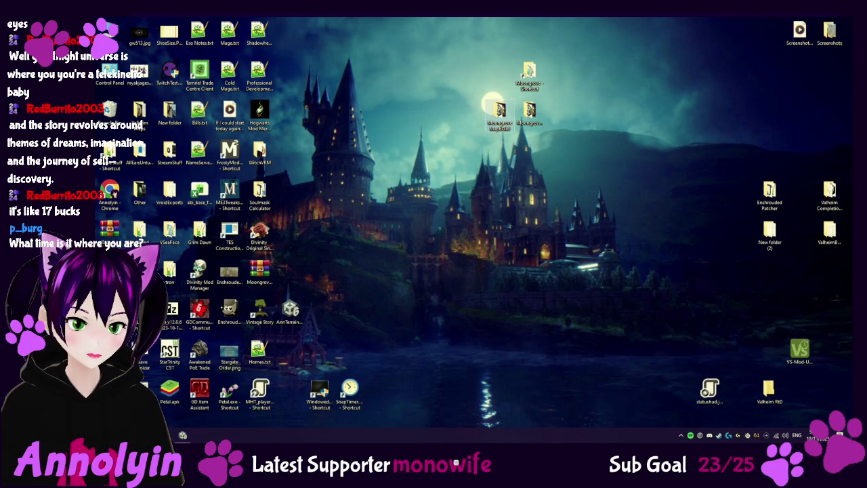
# Step: Recheck the zip's contents, move its desktop icon, and return to the Chrome production doc
pyautogui.click(164, 434)
pyautogui.click(804, 21)
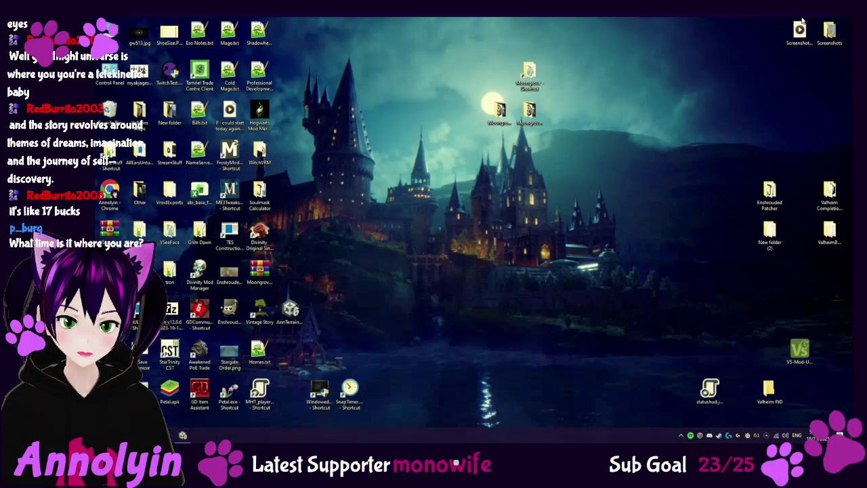
pyautogui.doubleClick(260, 275)
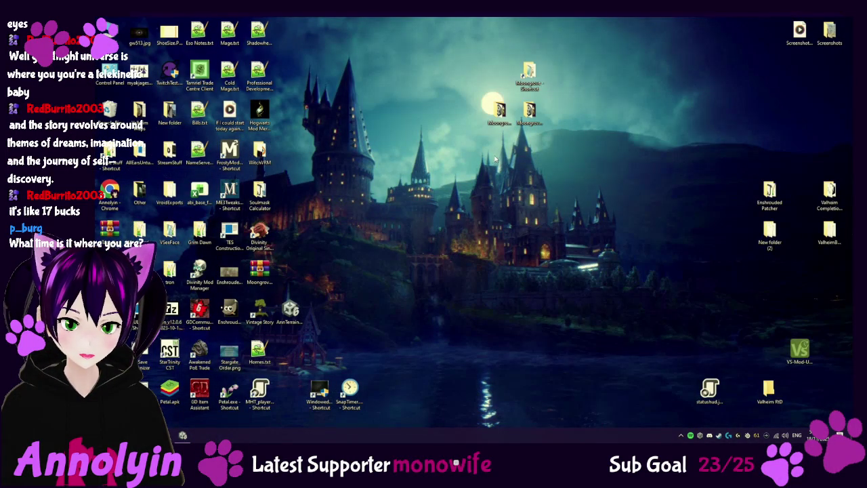
pyautogui.press('Escape')
pyautogui.moveTo(259, 272); pyautogui.dragTo(508, 154)
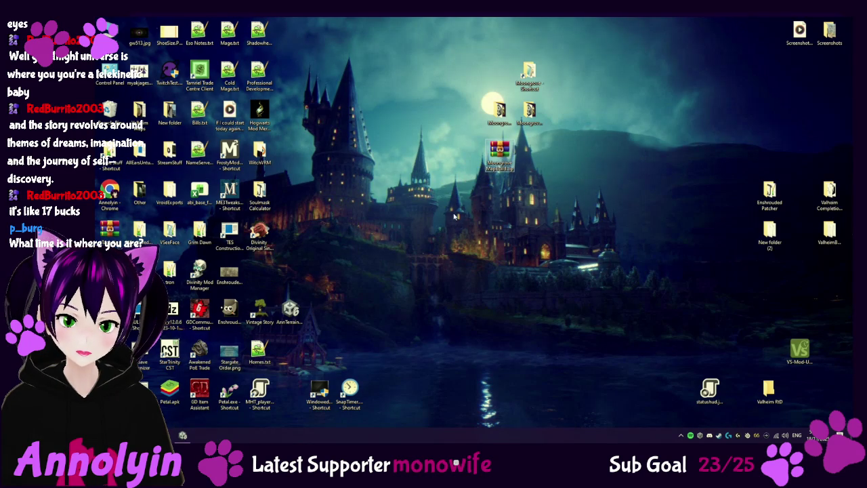
pyautogui.hotkey('alt', 'Tab')
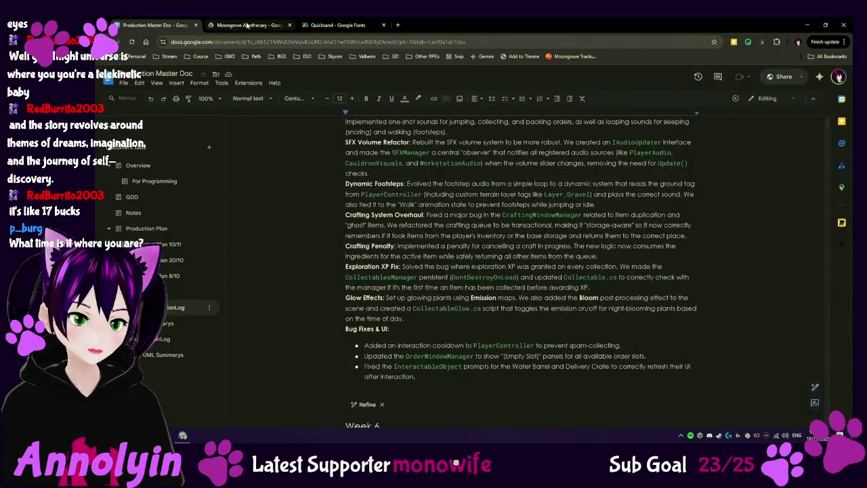
# Step: Upload MoongroveMapBuild.zip to the Moongrove Apothecary Drive folder, replacing the existing file
pyautogui.click(251, 25)
pyautogui.click(123, 101)
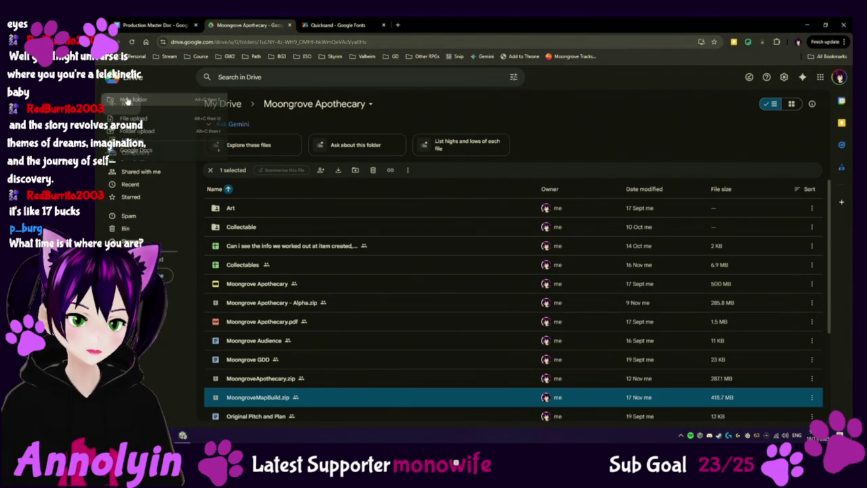
pyautogui.click(138, 119)
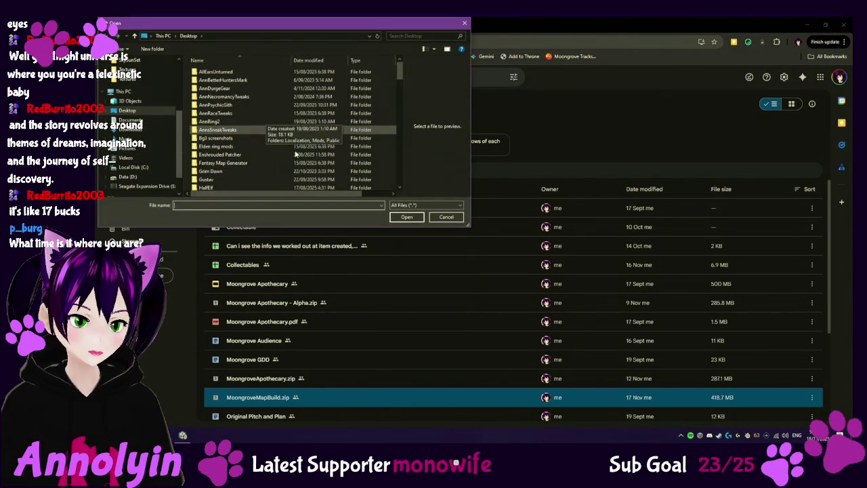
pyautogui.write('Moon')
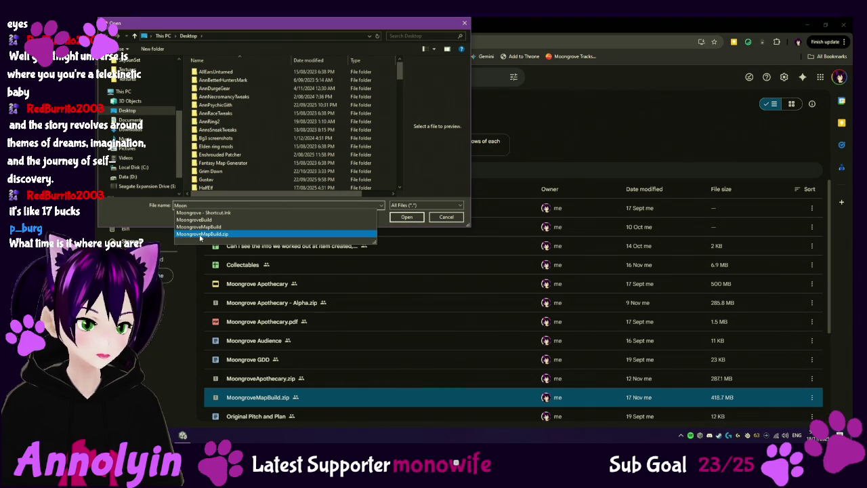
pyautogui.click(203, 234)
pyautogui.click(407, 217)
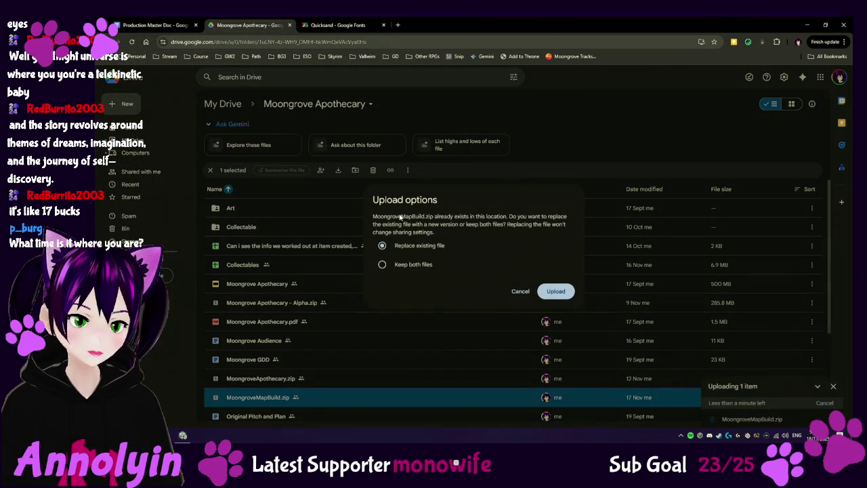
pyautogui.click(554, 290)
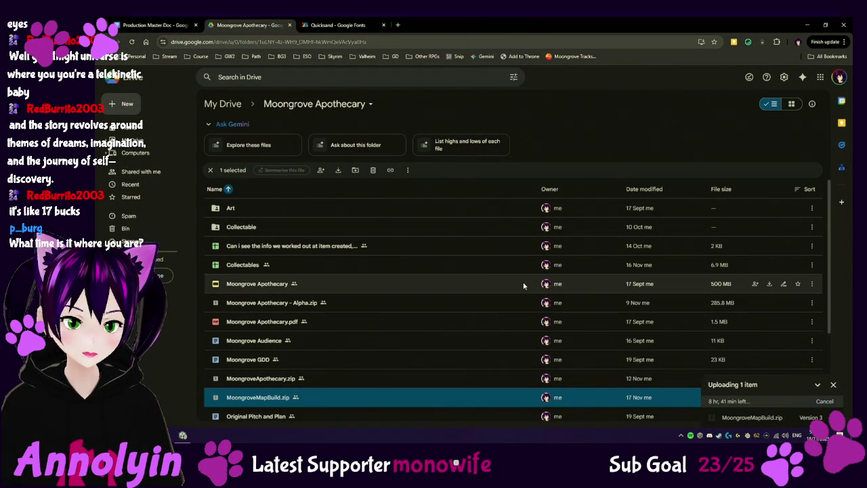
# Step: Copy the share link for MoongroveMapBuild.zip
pyautogui.rightClick(325, 401)
pyautogui.moveTo(390, 353)
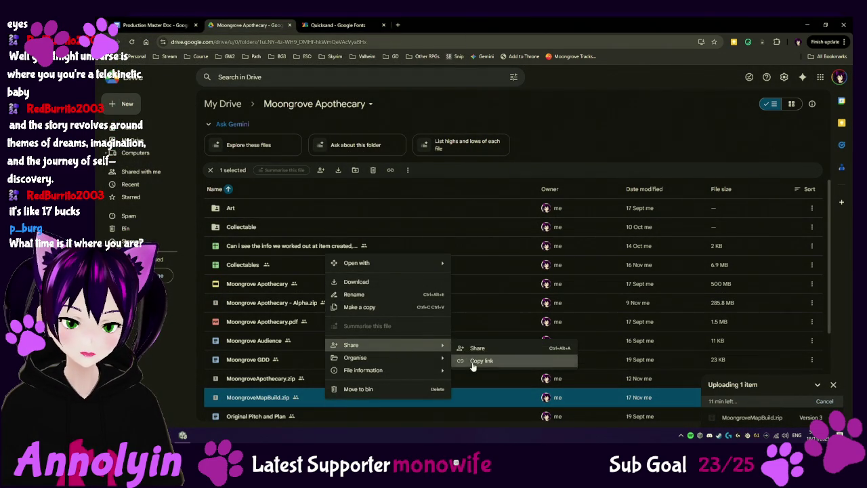
pyautogui.click(471, 363)
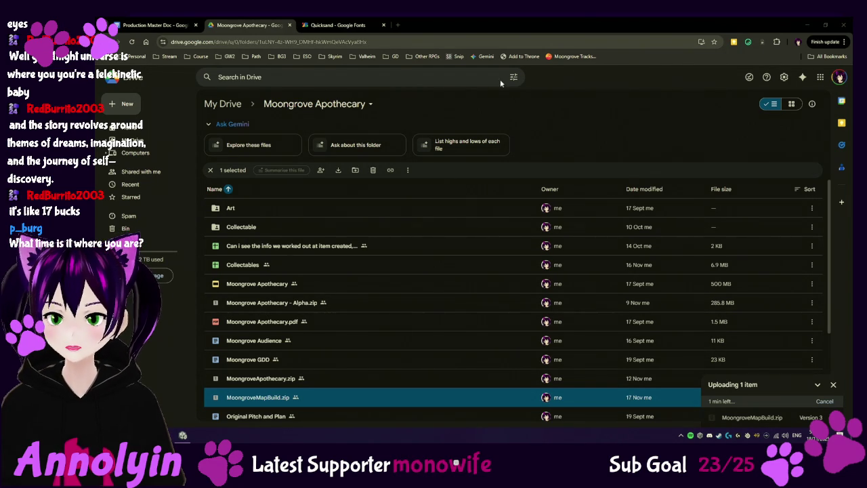
# Step: Copy MoongroveMapBuild.zip's share link again as its Version 3 upload nears completion
pyautogui.rightClick(349, 397)
pyautogui.moveTo(413, 340)
pyautogui.click(502, 356)
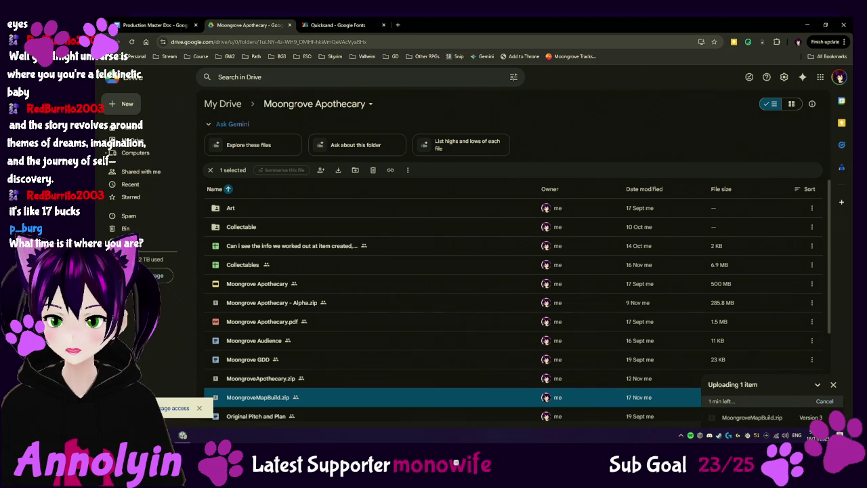